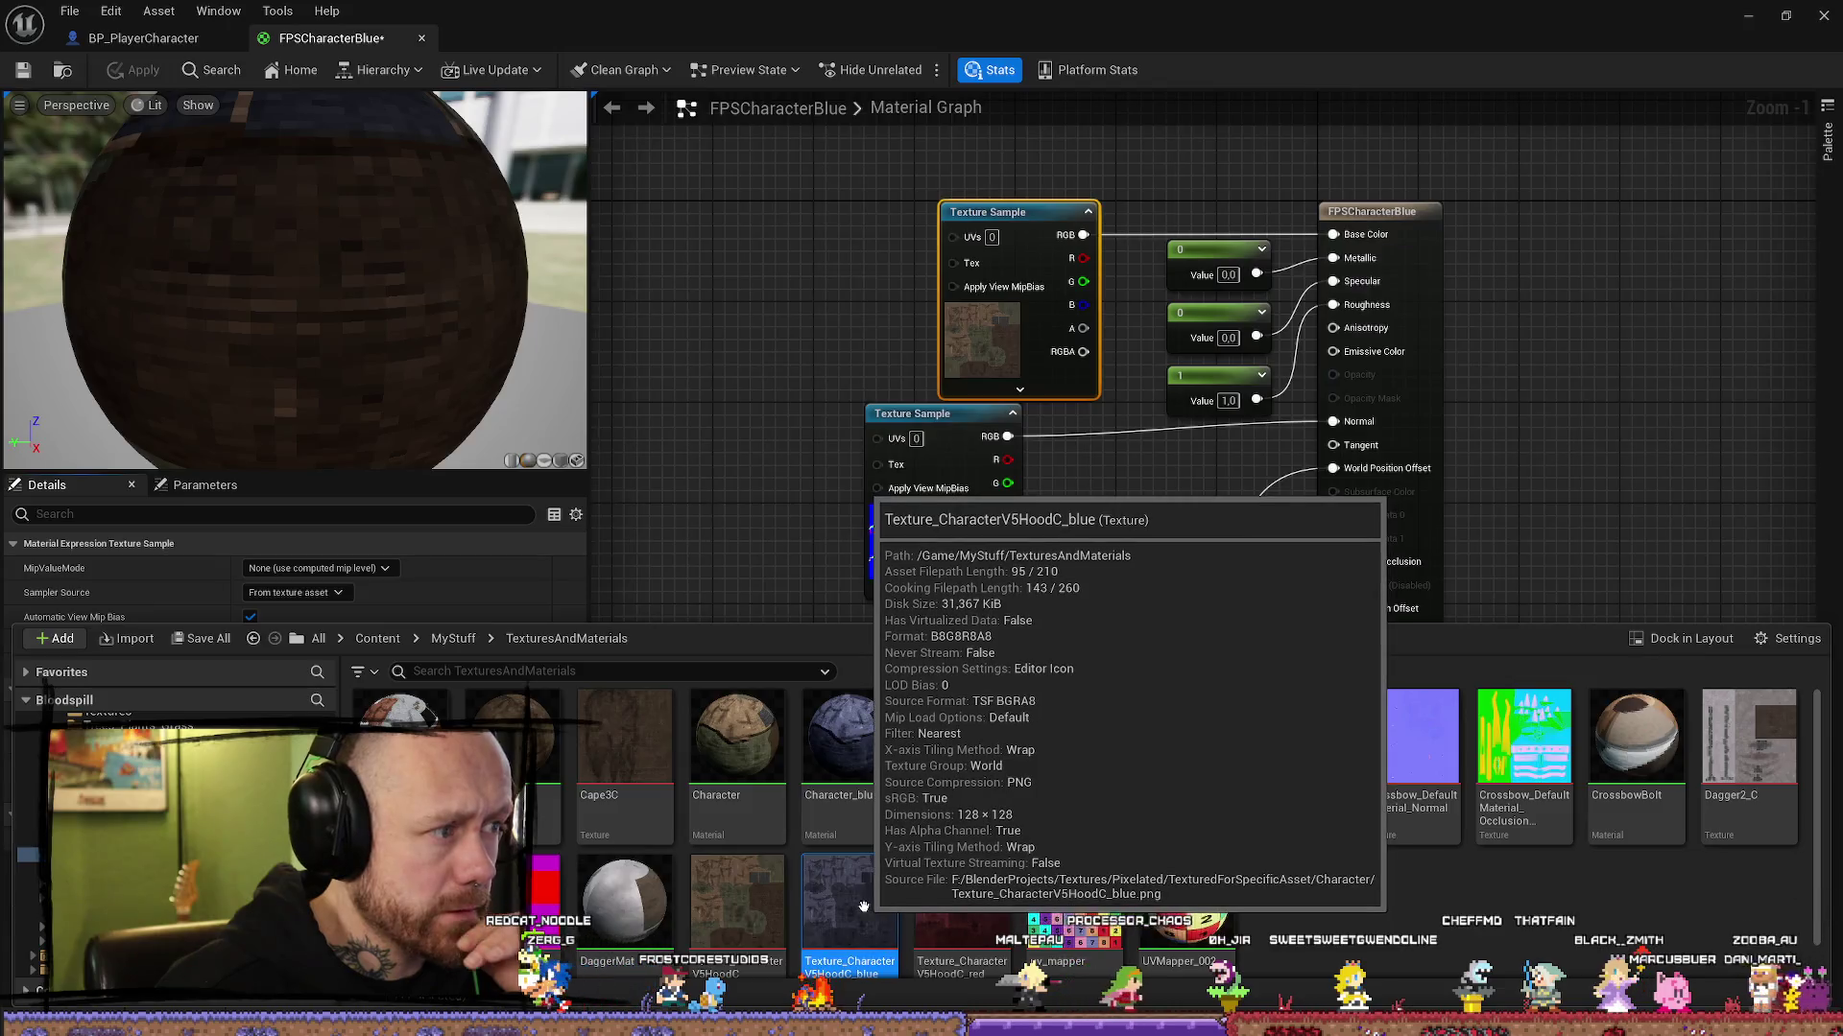
# Step: Point FPSCharacterBlue's Texture Sample at Texture_CharacterV5HoodC_blue, then apply and save
pyautogui.doubleClick(865, 906)
pyautogui.click(612, 39)
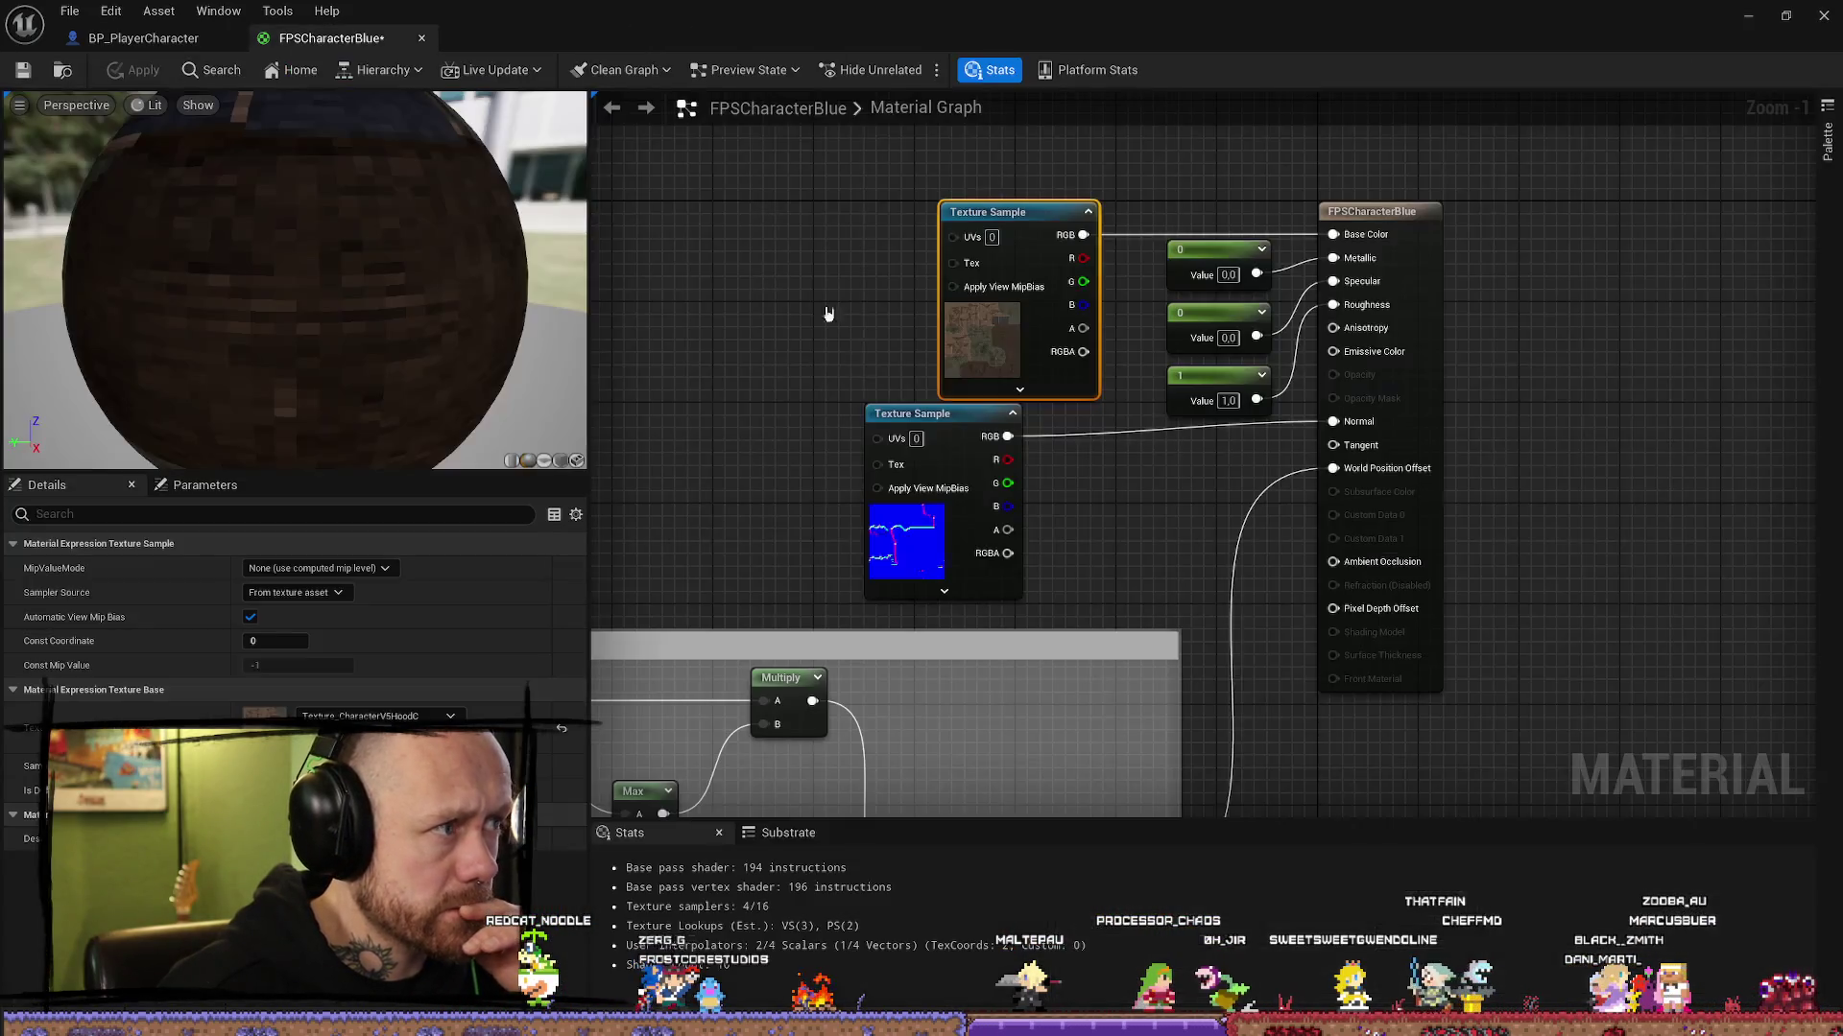
pyautogui.click(386, 721)
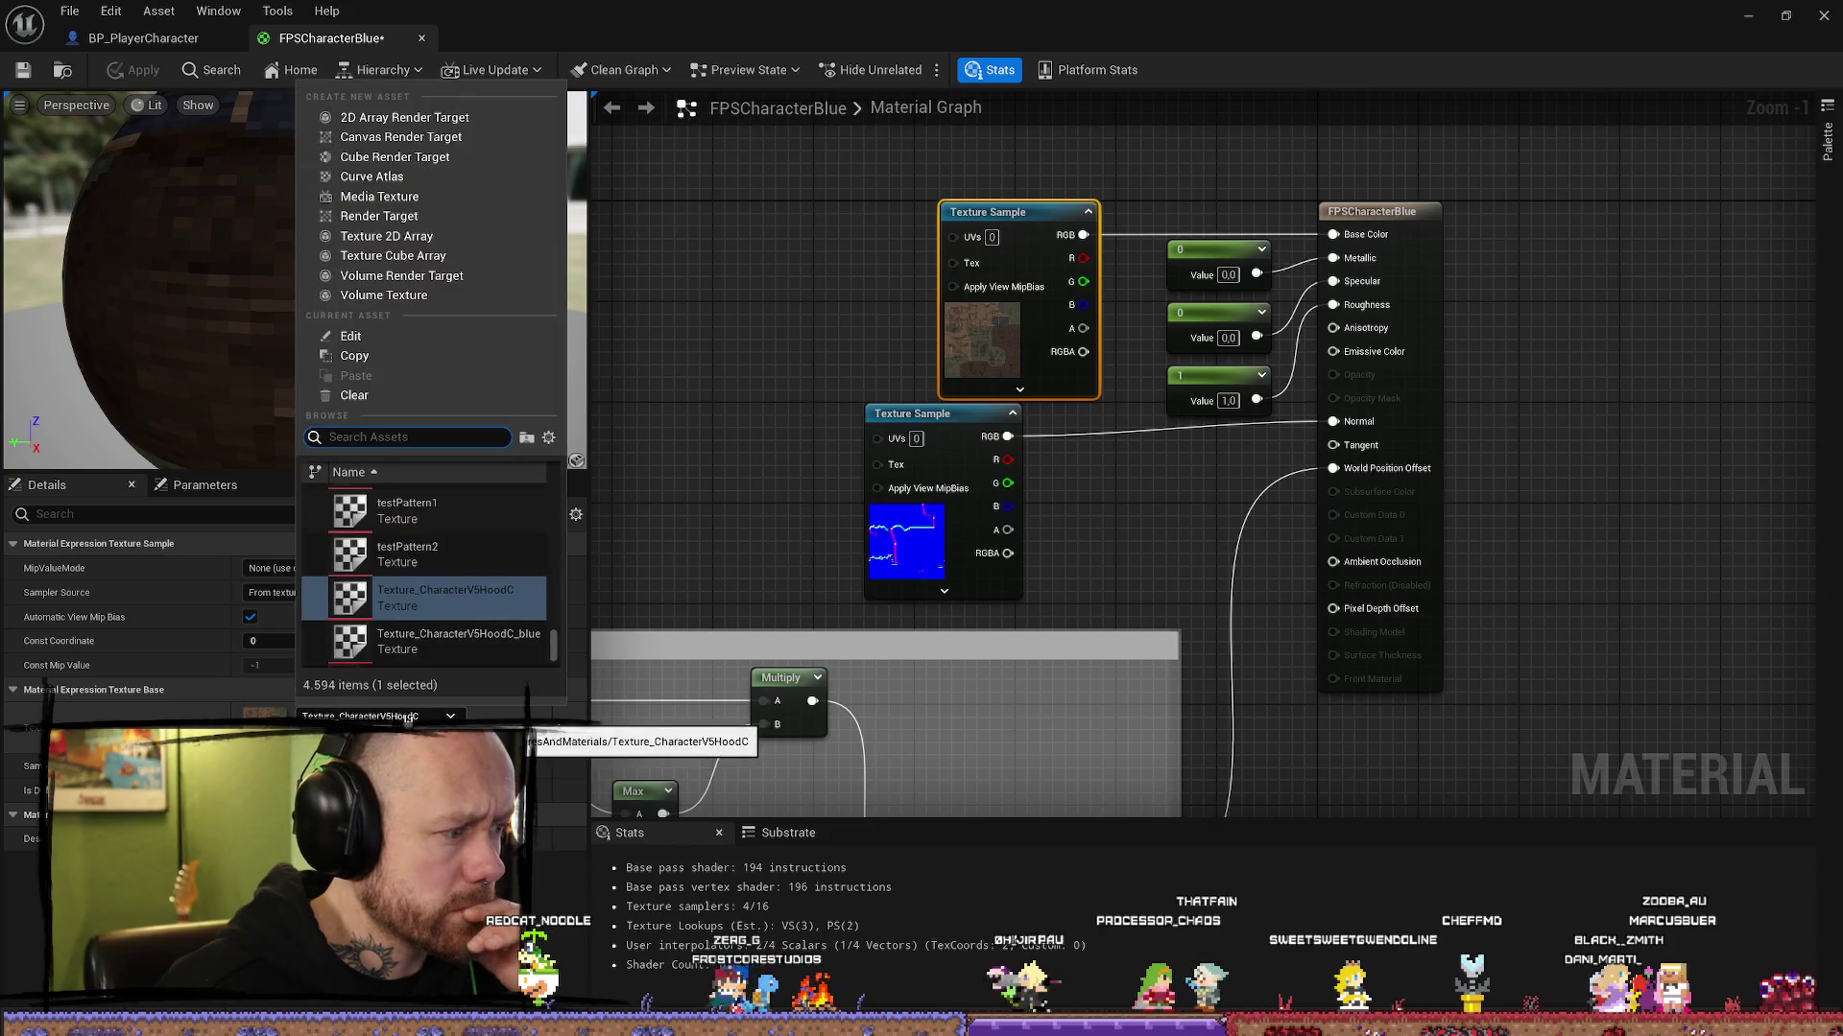
pyautogui.click(446, 605)
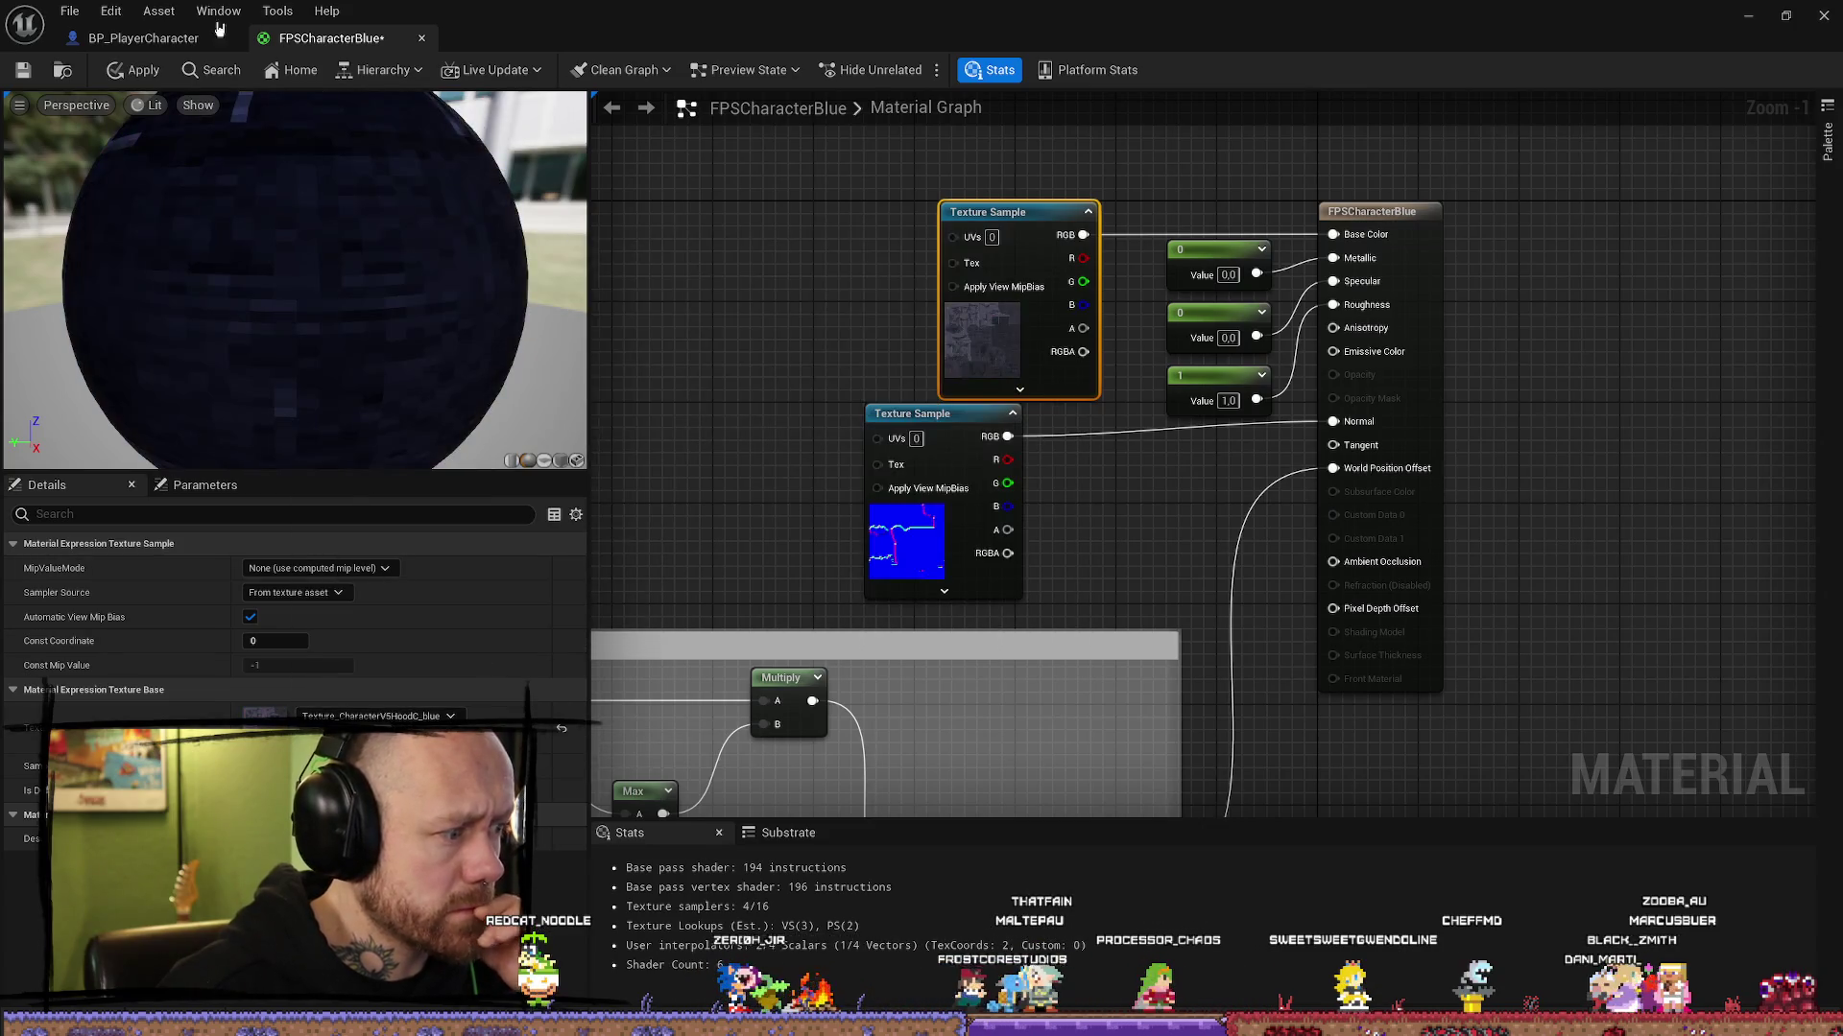
pyautogui.click(26, 70)
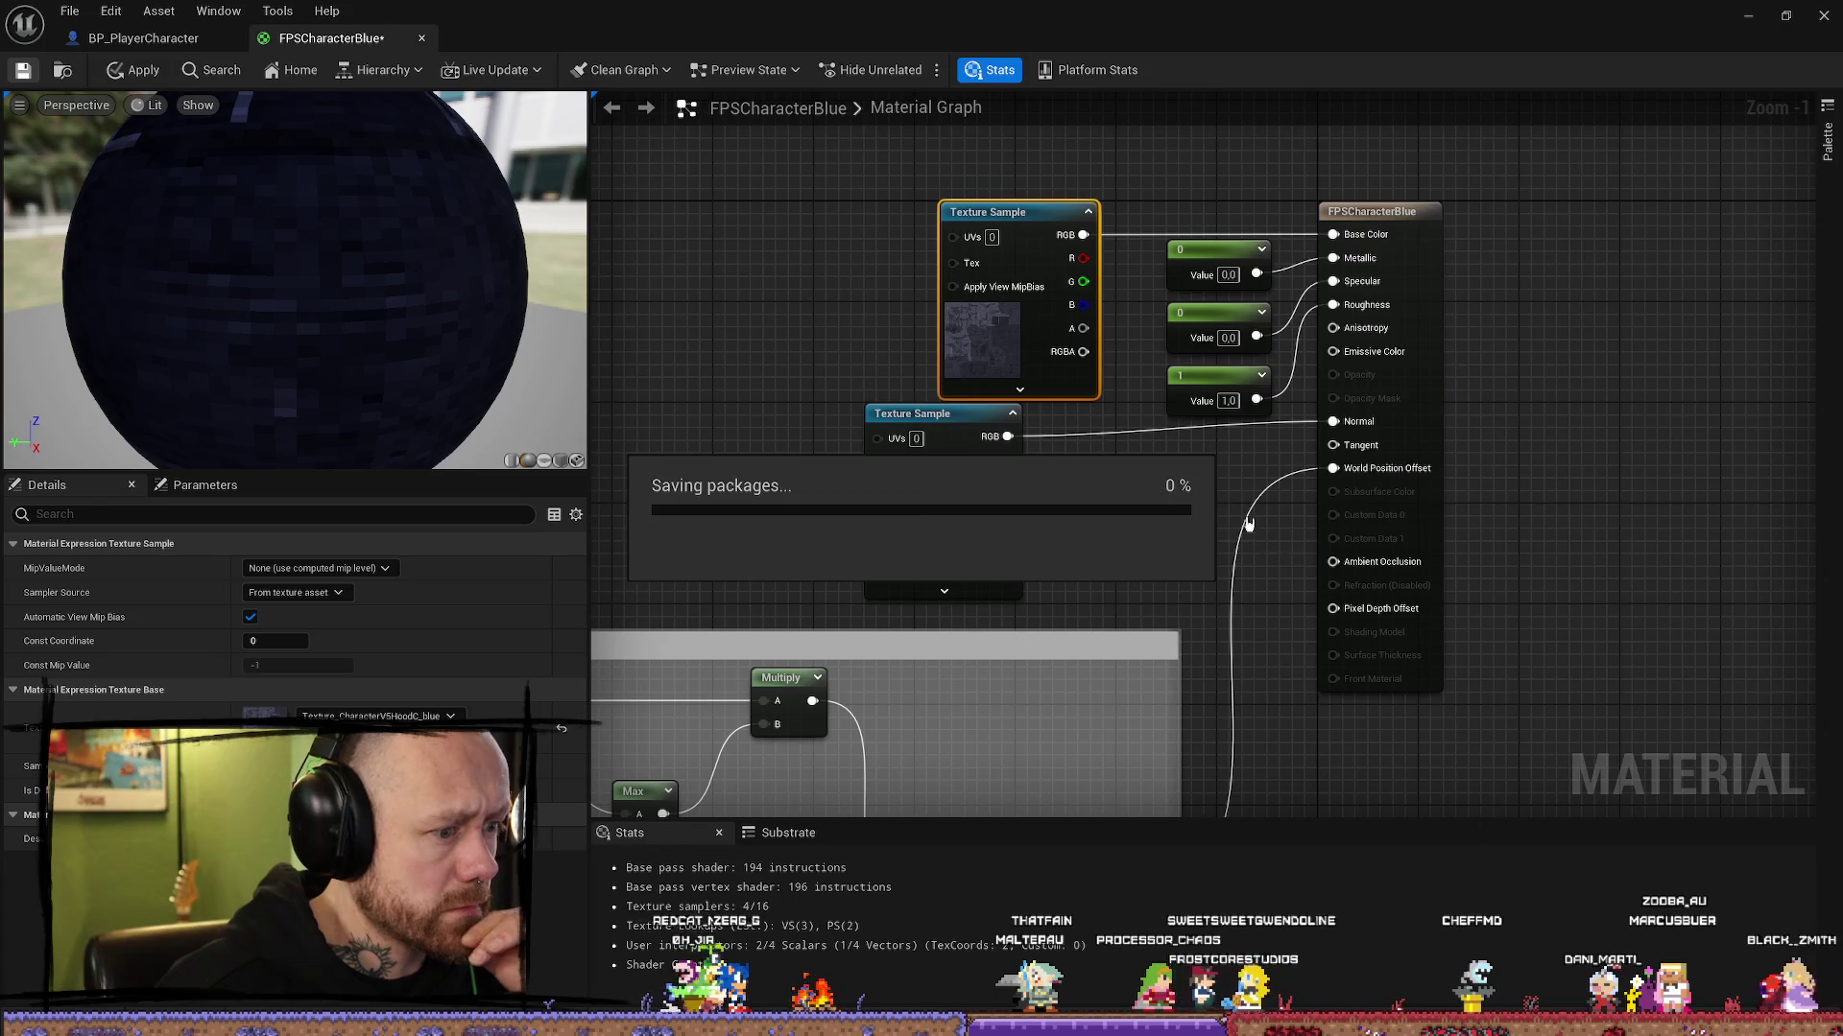
# Step: Glance through the asset browser, then go back to the BP_PlayerCharacter blueprint
pyautogui.scroll(-3, 1179, 561)
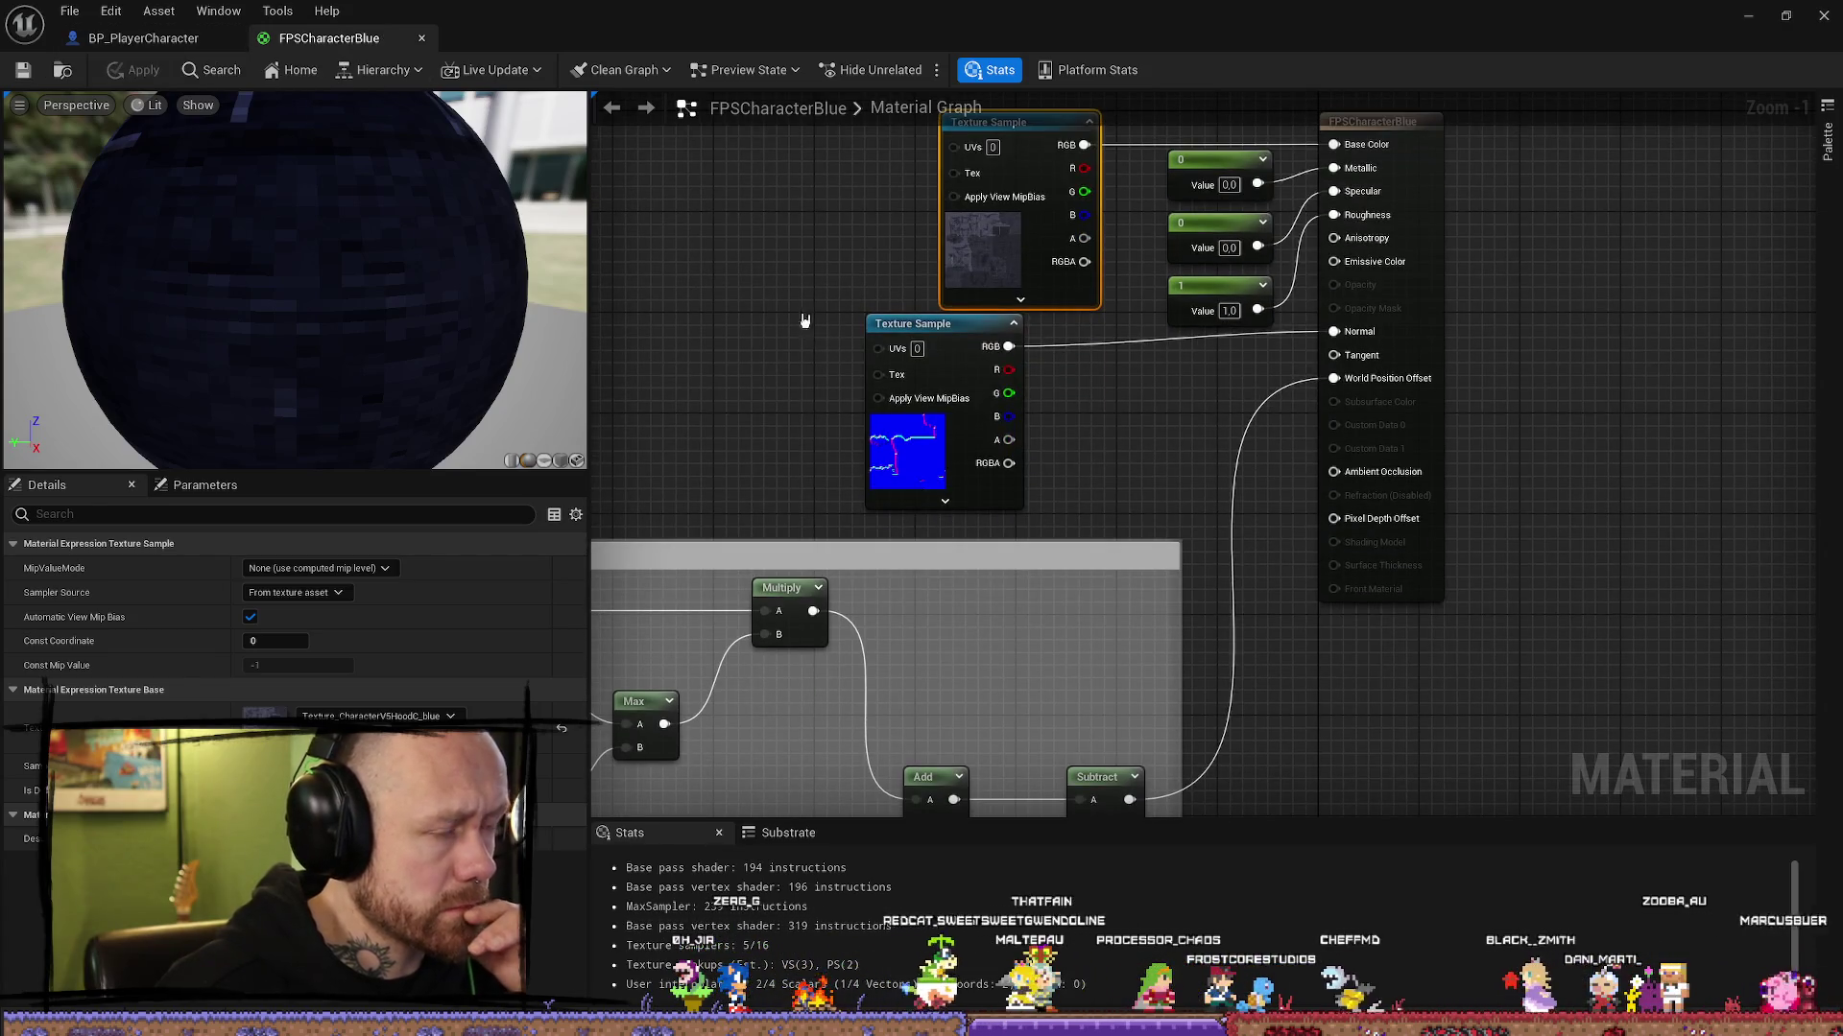
pyautogui.scroll(-1, 811, 309)
pyautogui.hotkey('ctrl', 'space')
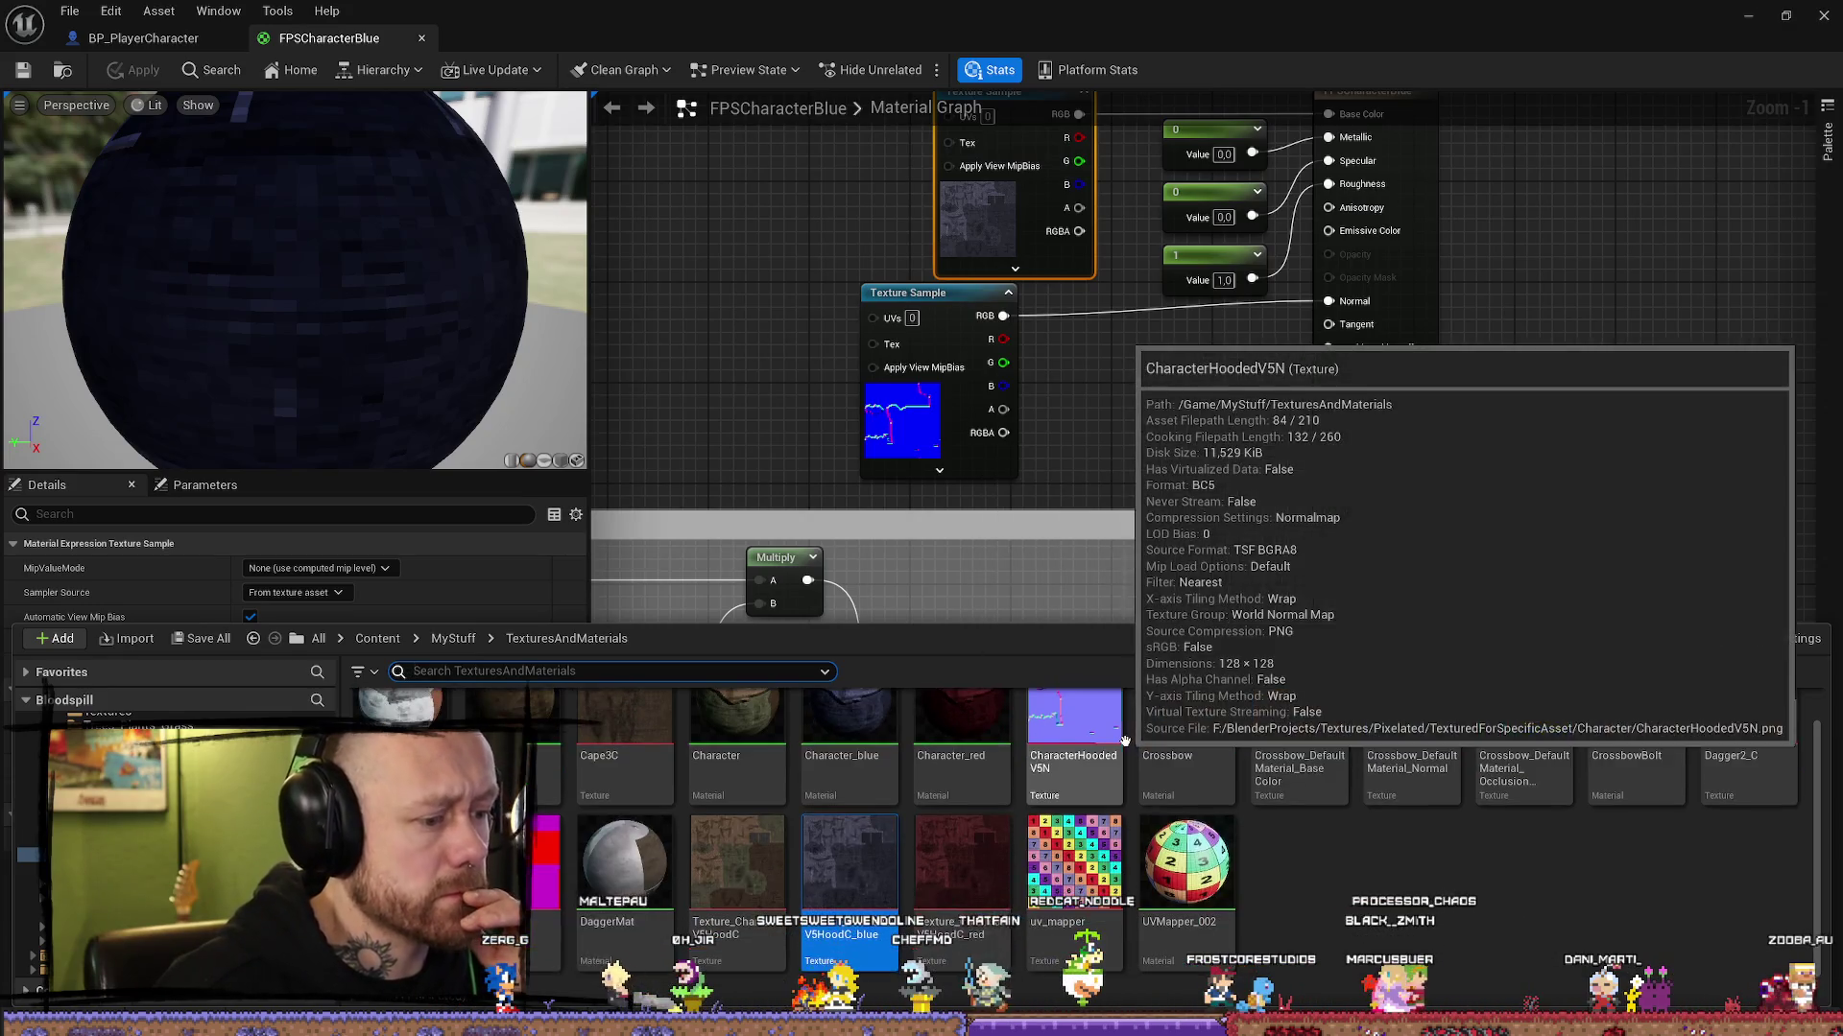
pyautogui.click(838, 362)
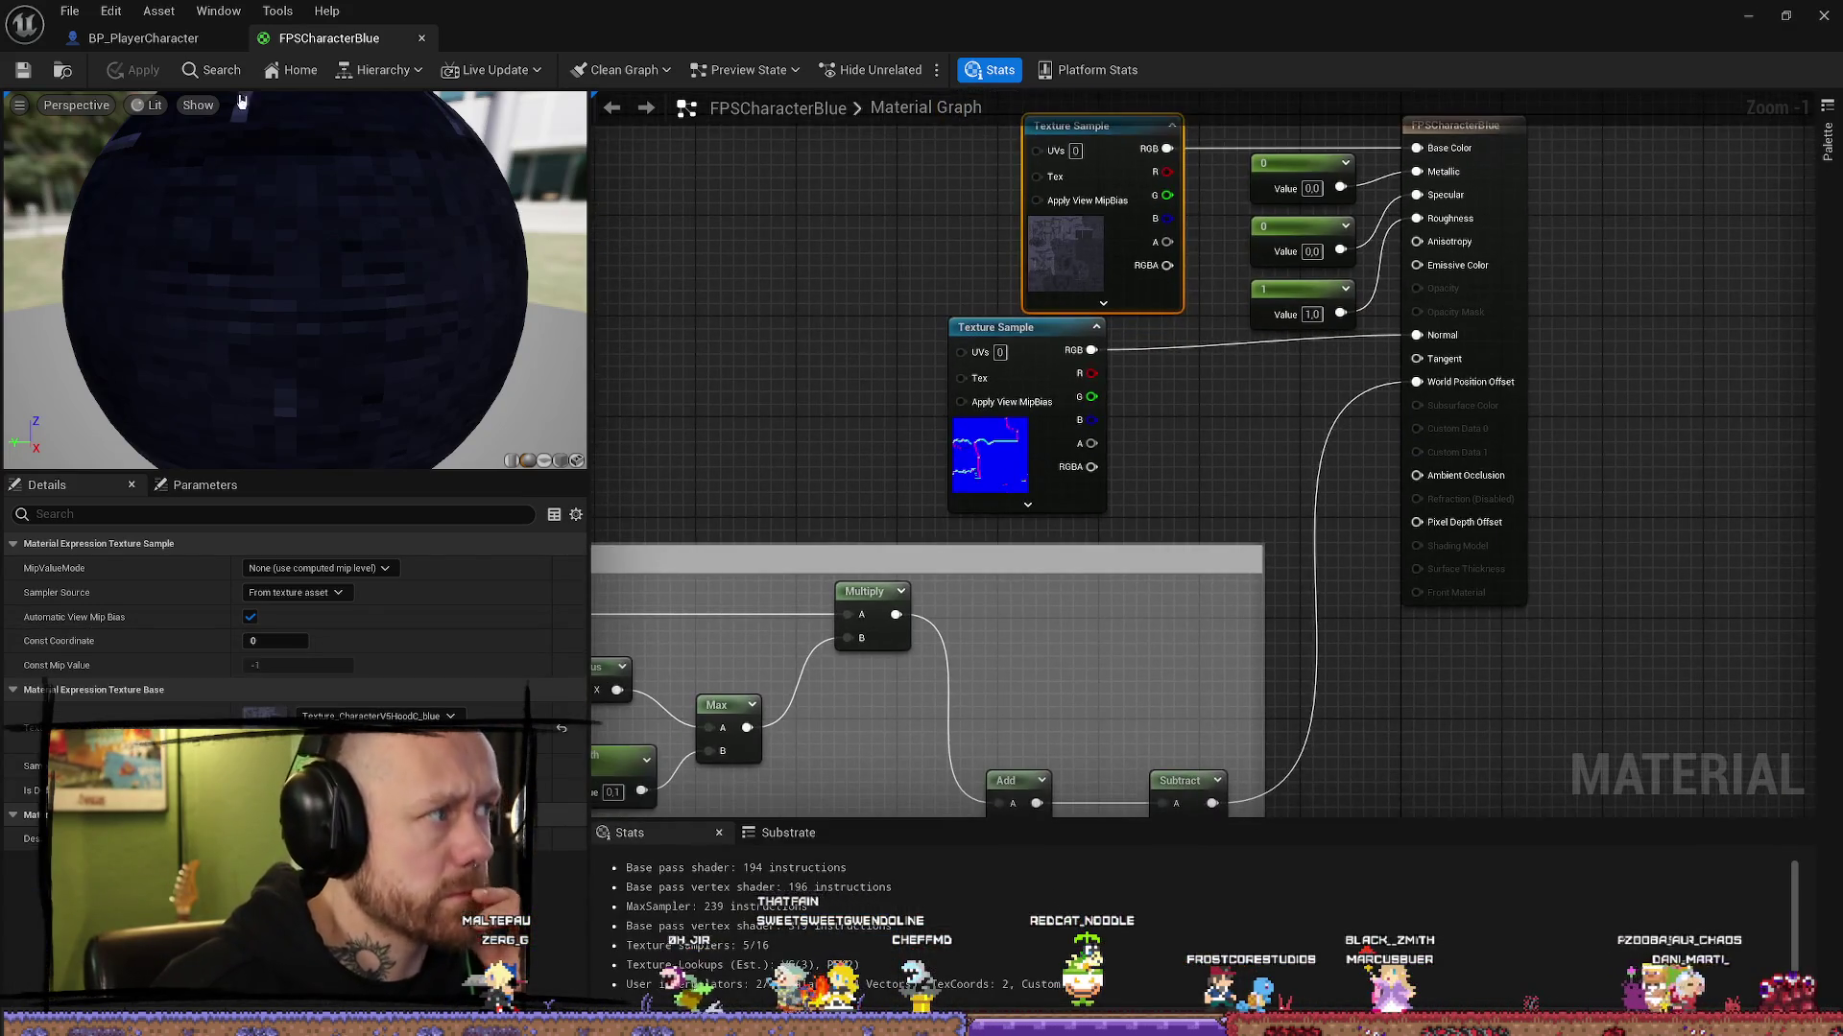
pyautogui.click(171, 43)
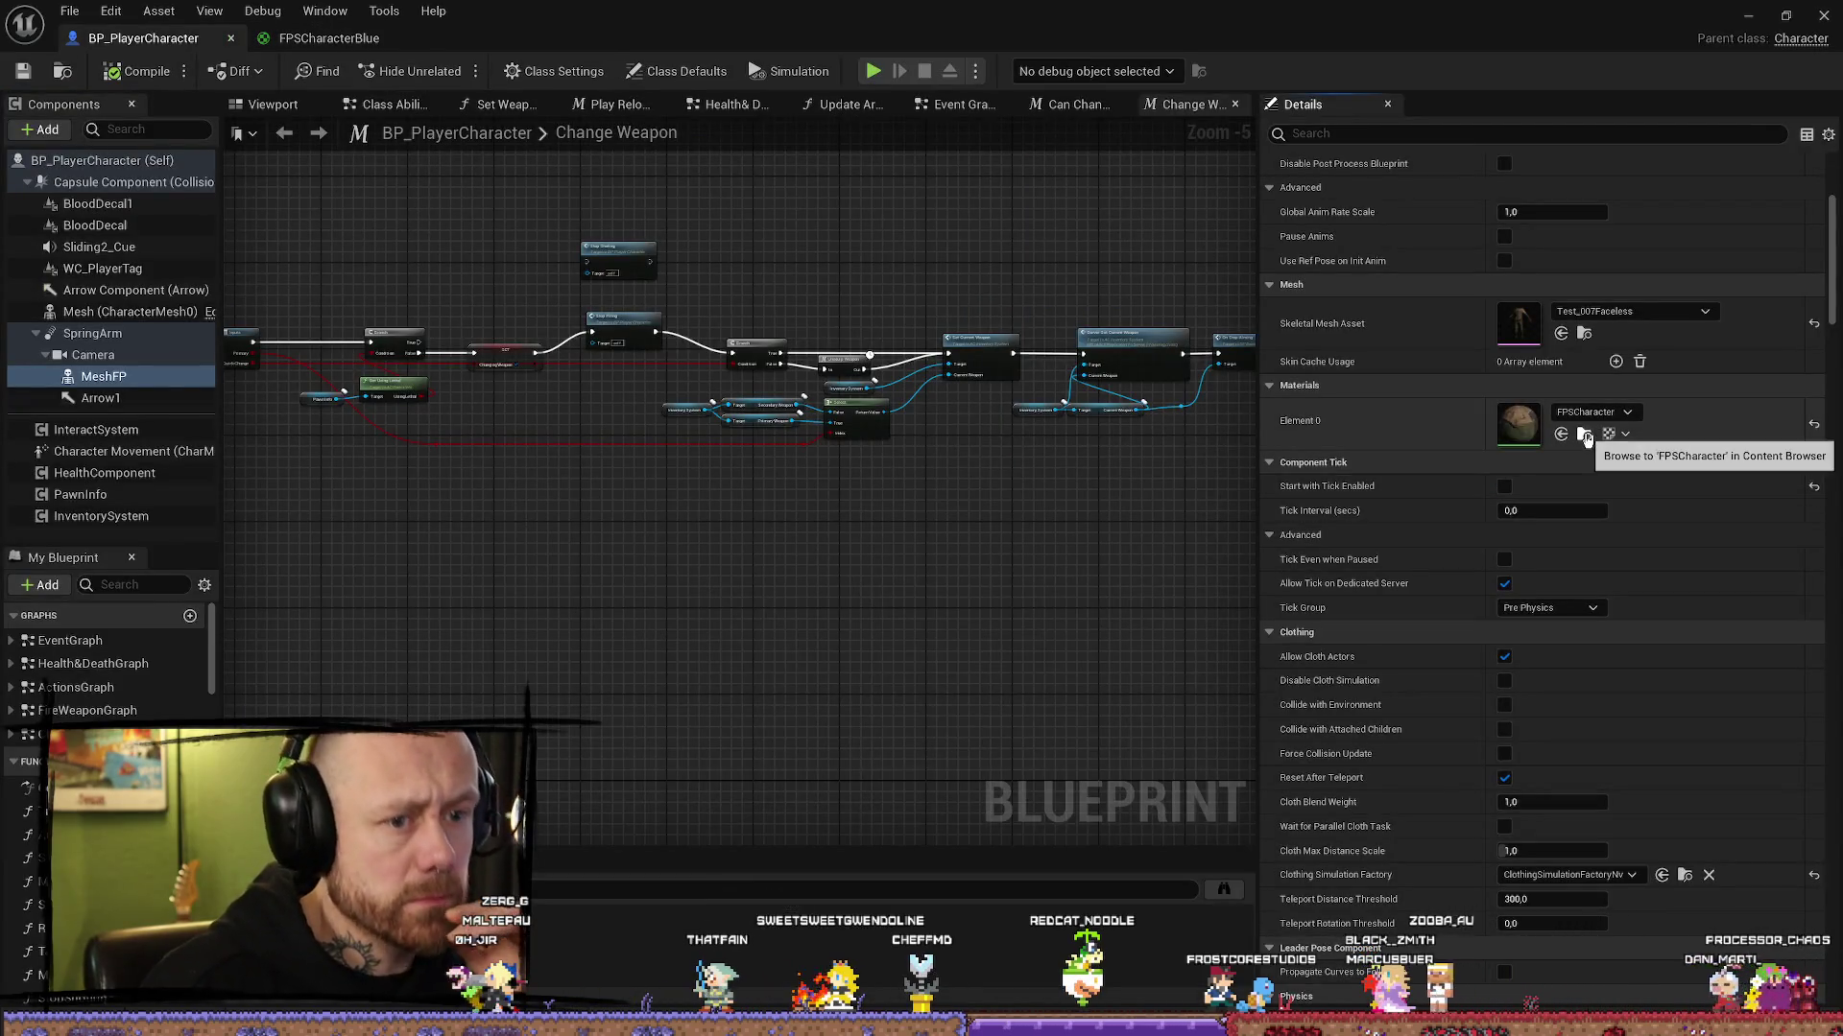
# Step: Open FPSCharacterRed and set its top Texture Sample to Texture_CharacterV5HoodC_red, then apply
pyautogui.click(1585, 434)
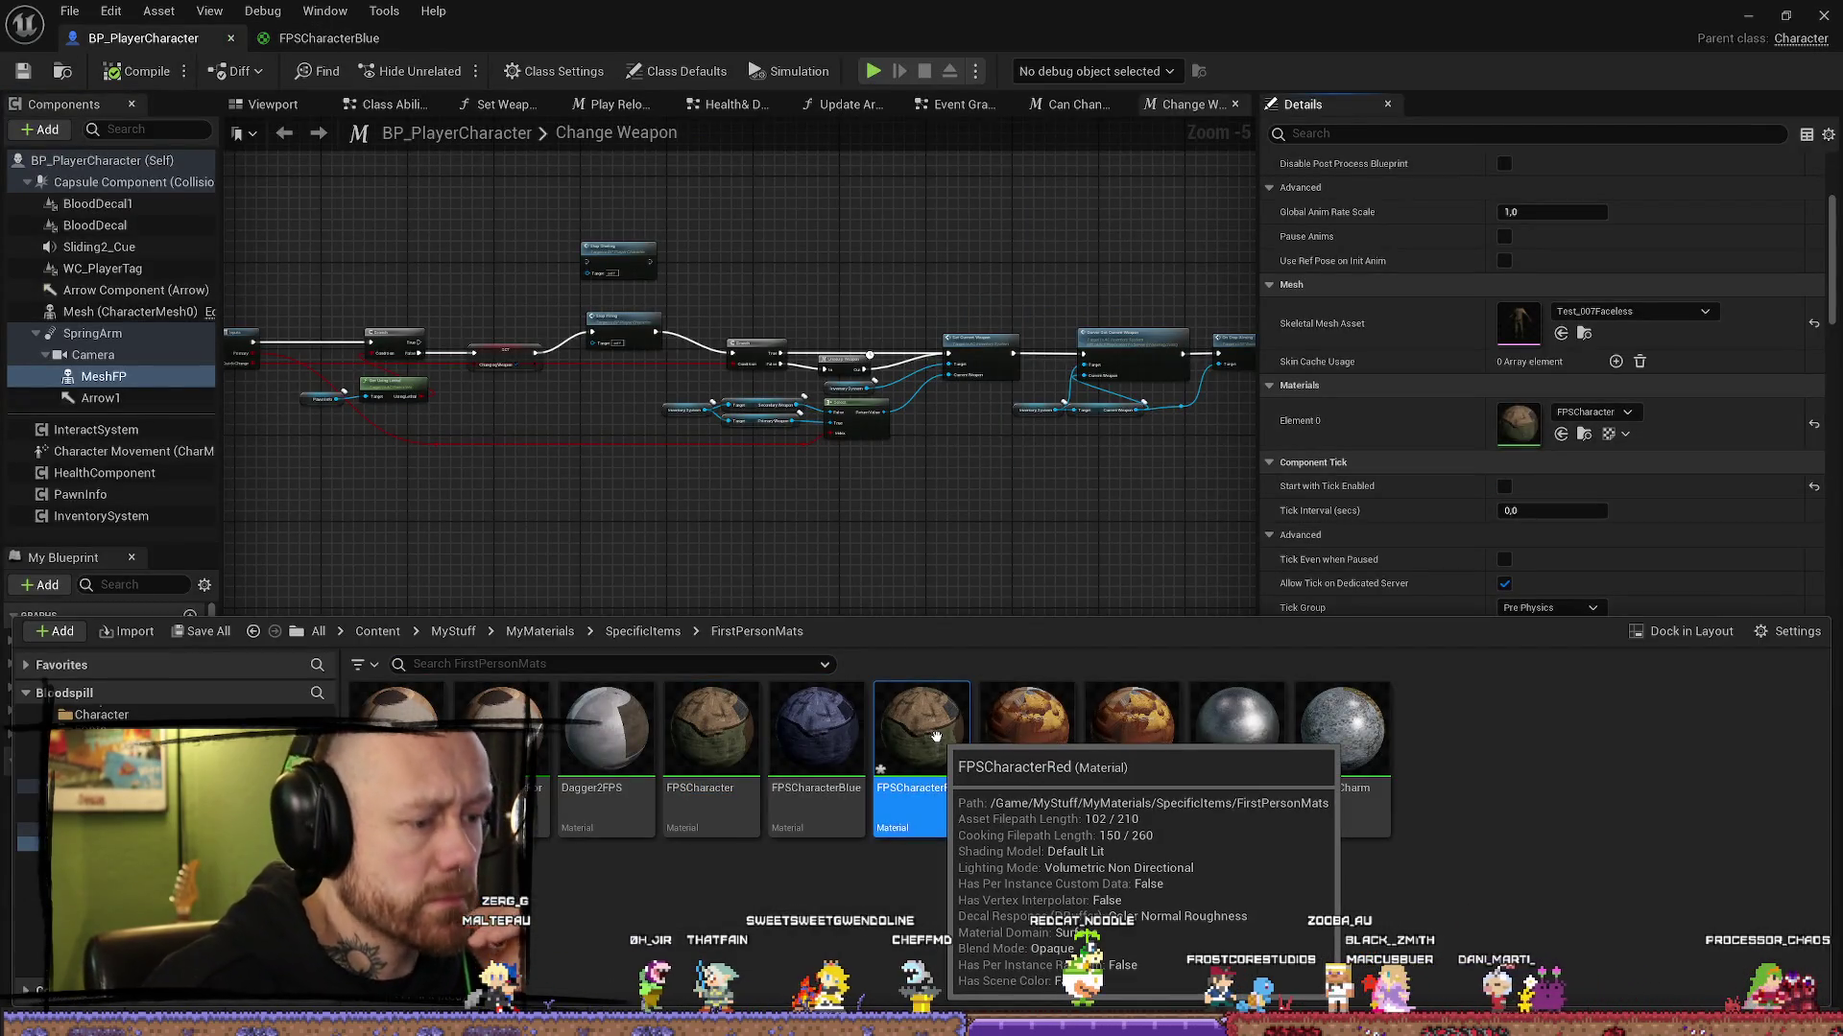
pyautogui.doubleClick(918, 706)
pyautogui.click(781, 333)
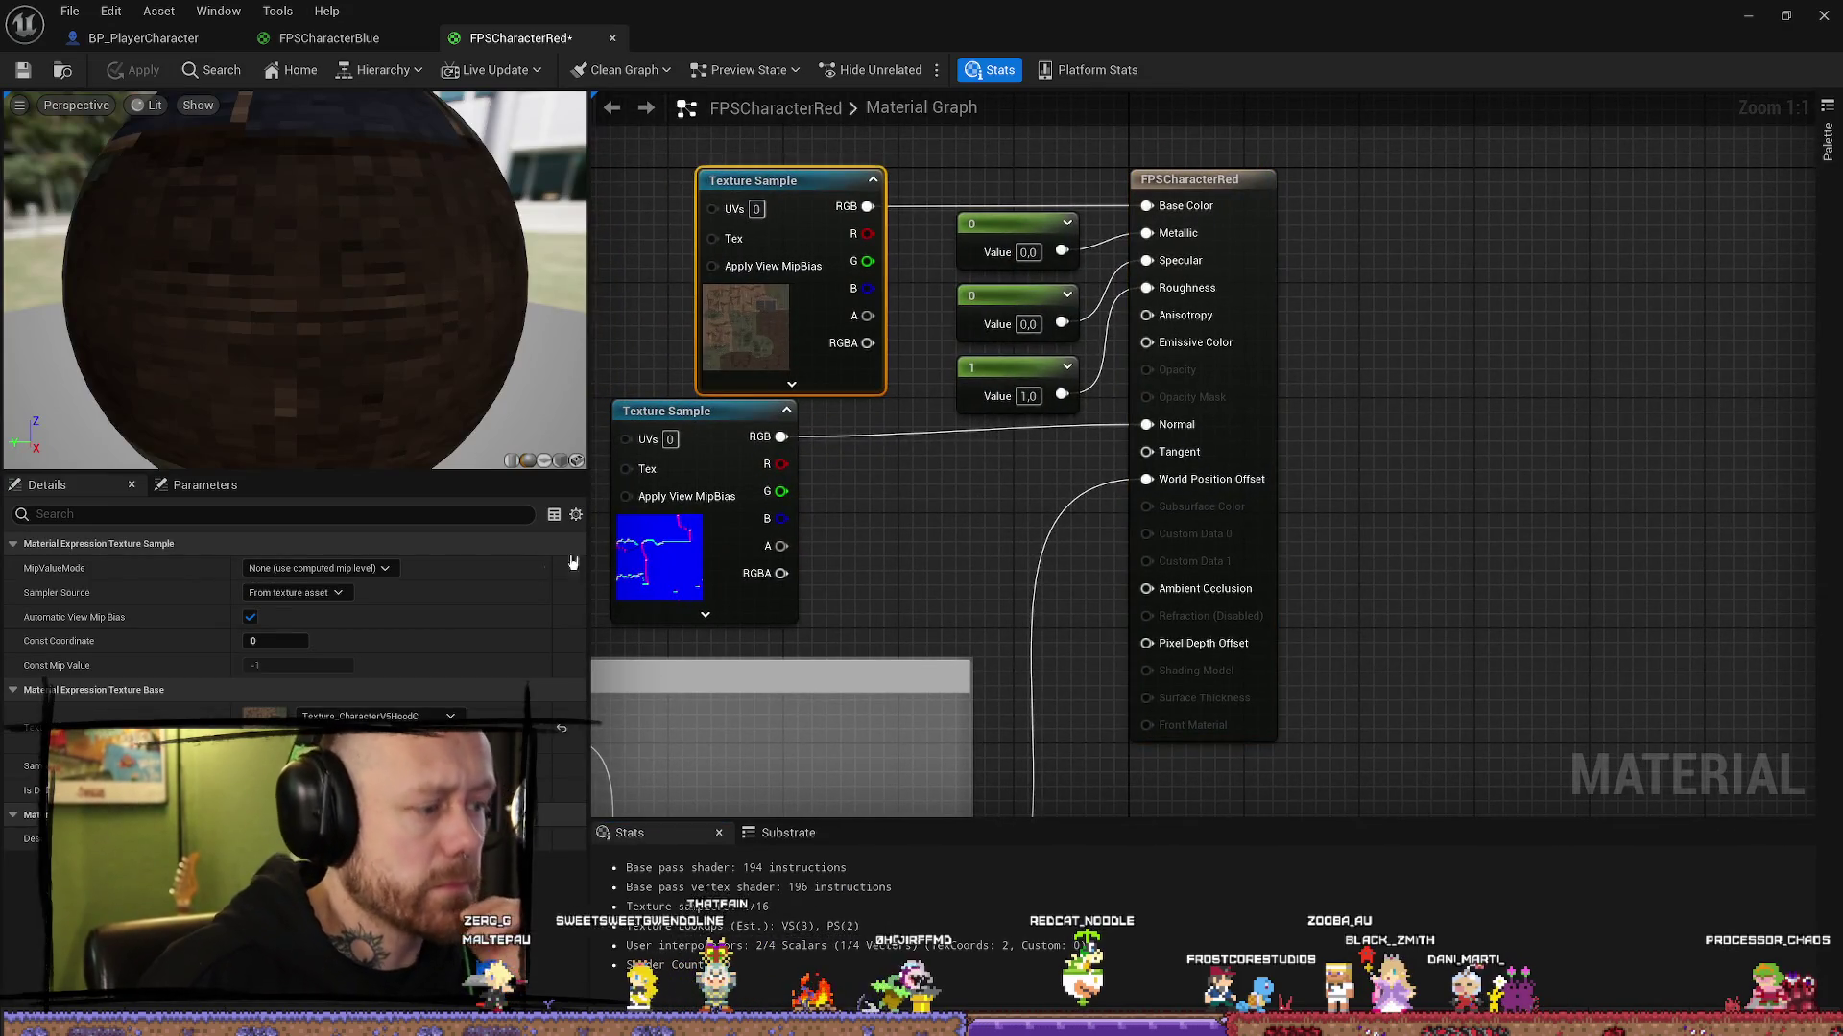
pyautogui.click(384, 716)
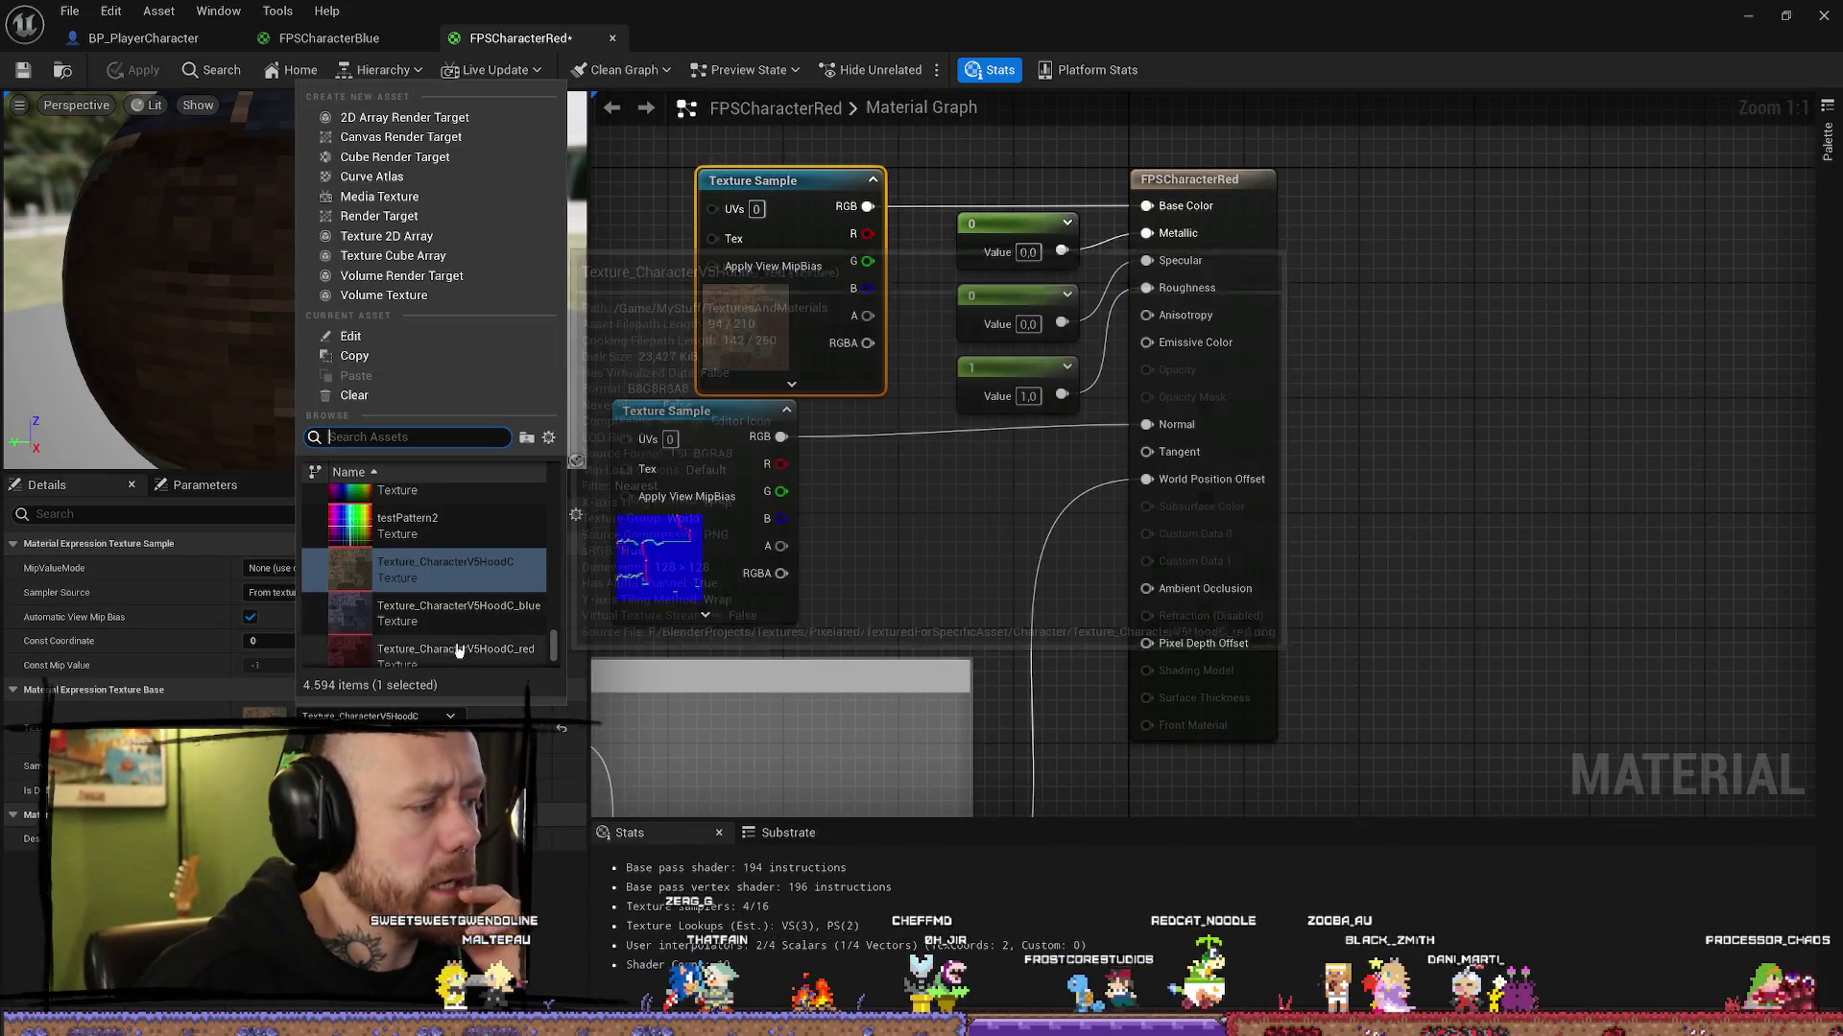
pyautogui.click(461, 645)
pyautogui.click(133, 70)
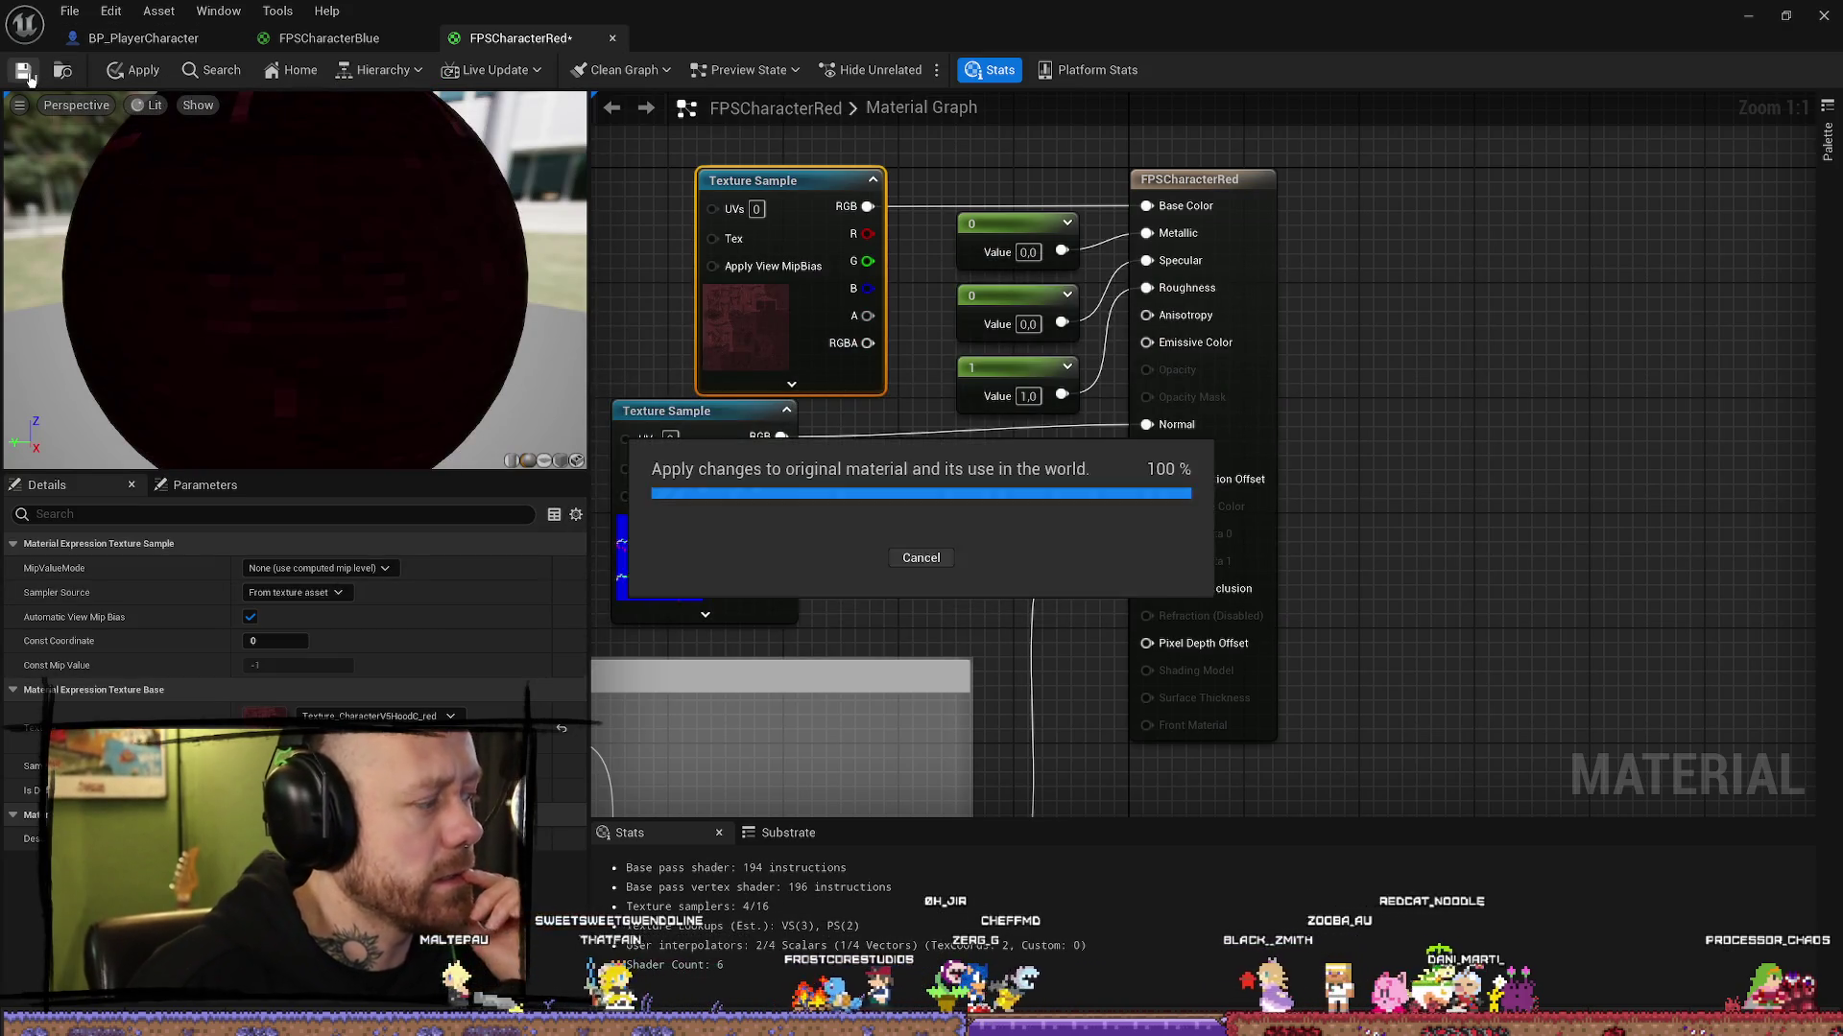
# Step: Save the FPSCharacterRed material with Ctrl+S and return to BP_PlayerCharacter
pyautogui.click(69, 8)
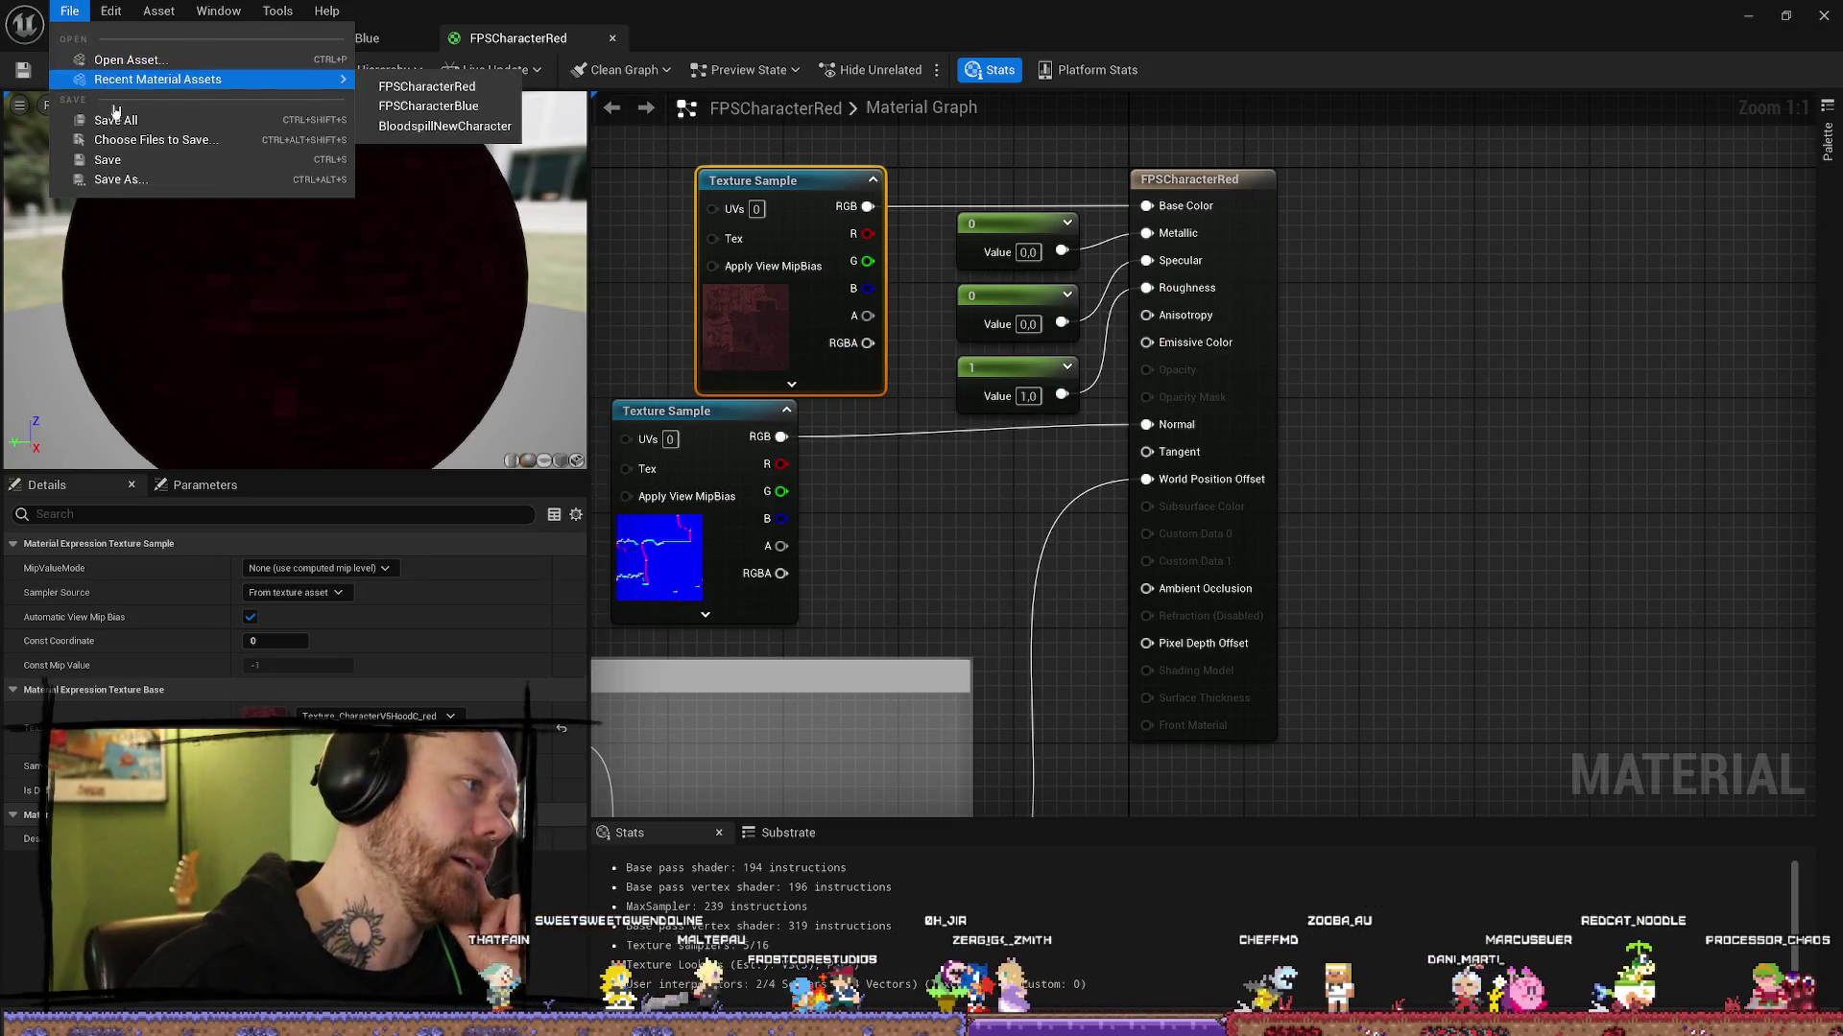
pyautogui.press('Escape')
pyautogui.moveTo(967, 550); pyautogui.dragTo(1062, 460)
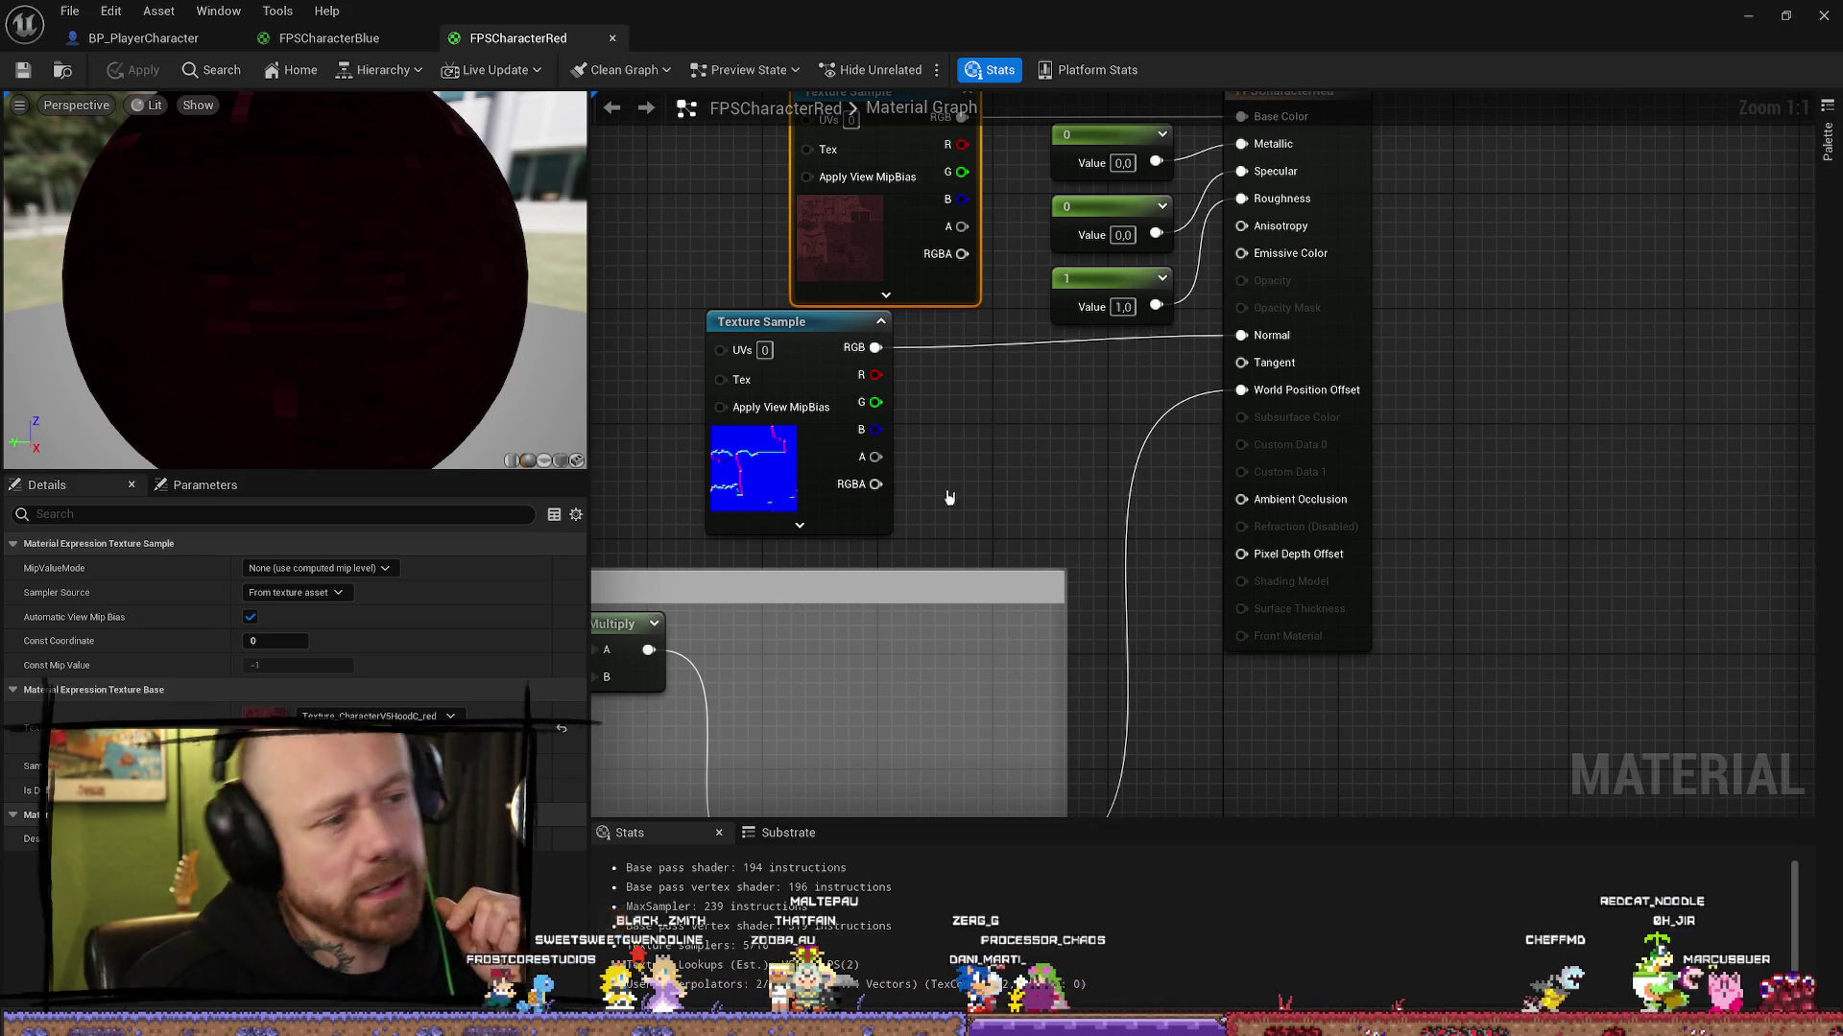
pyautogui.hotkey('ctrl', 's')
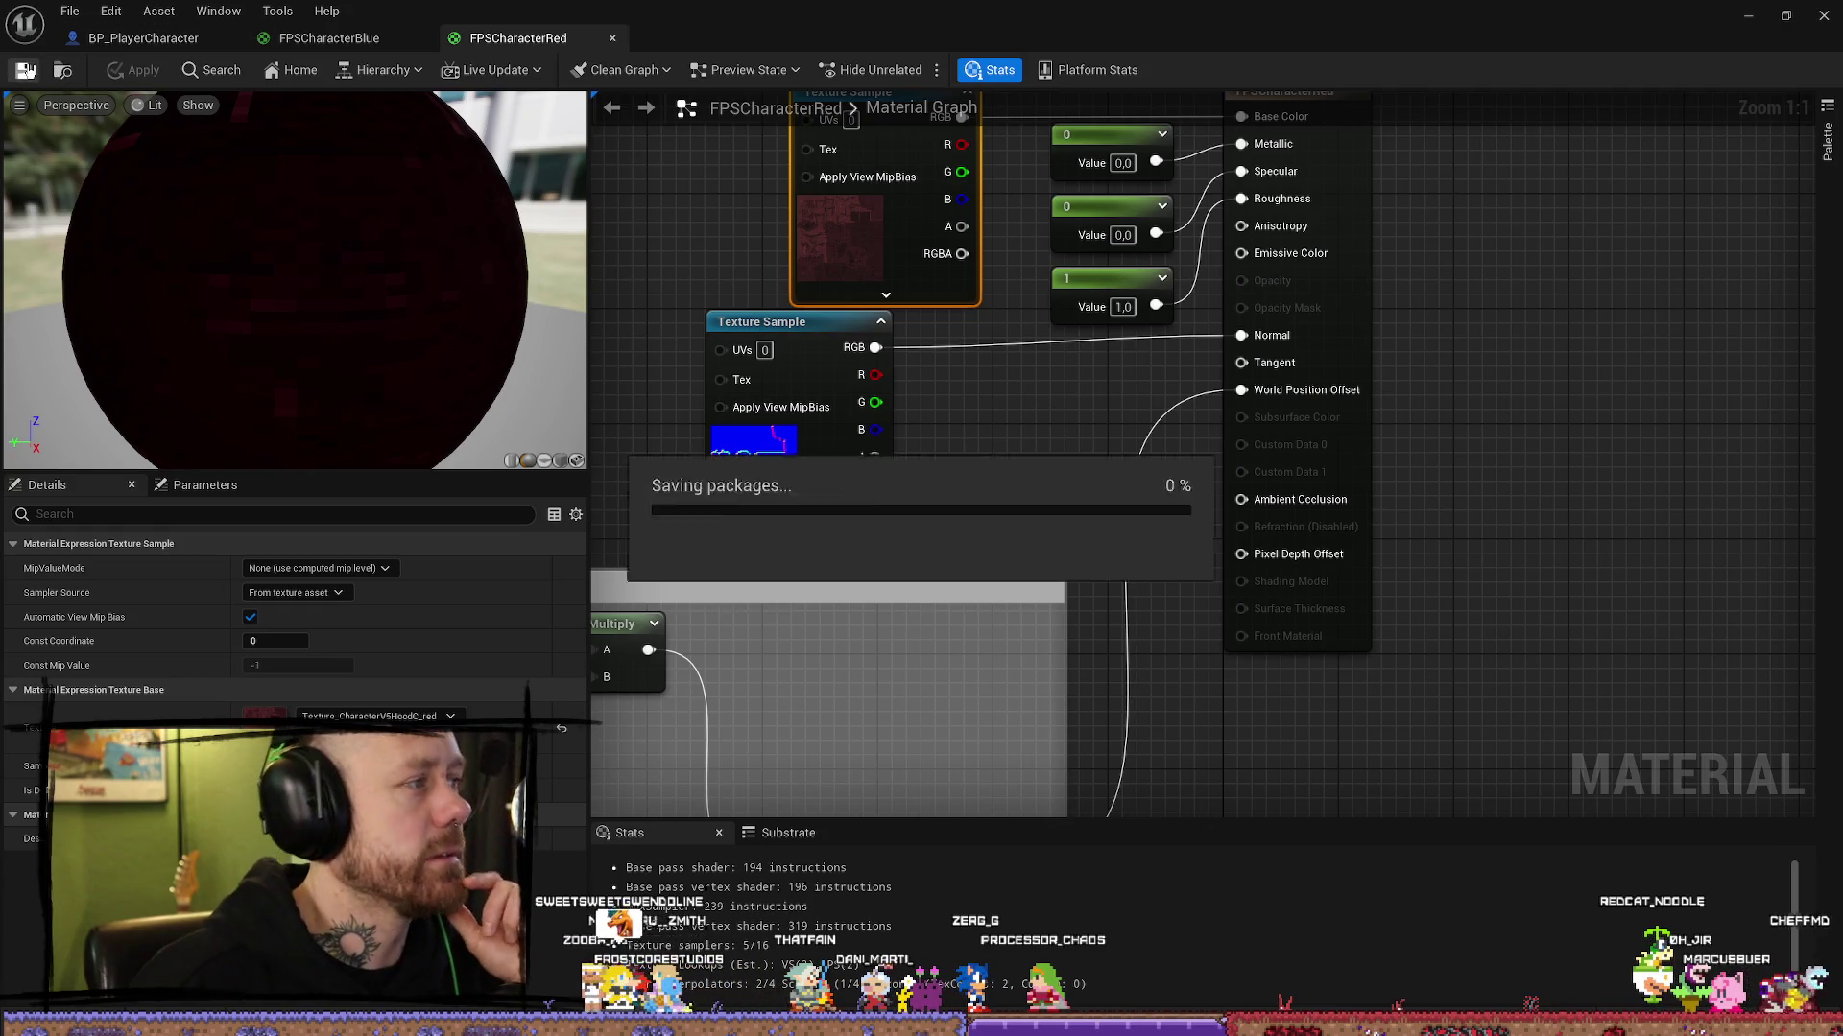
pyautogui.scroll(-2, 936, 437)
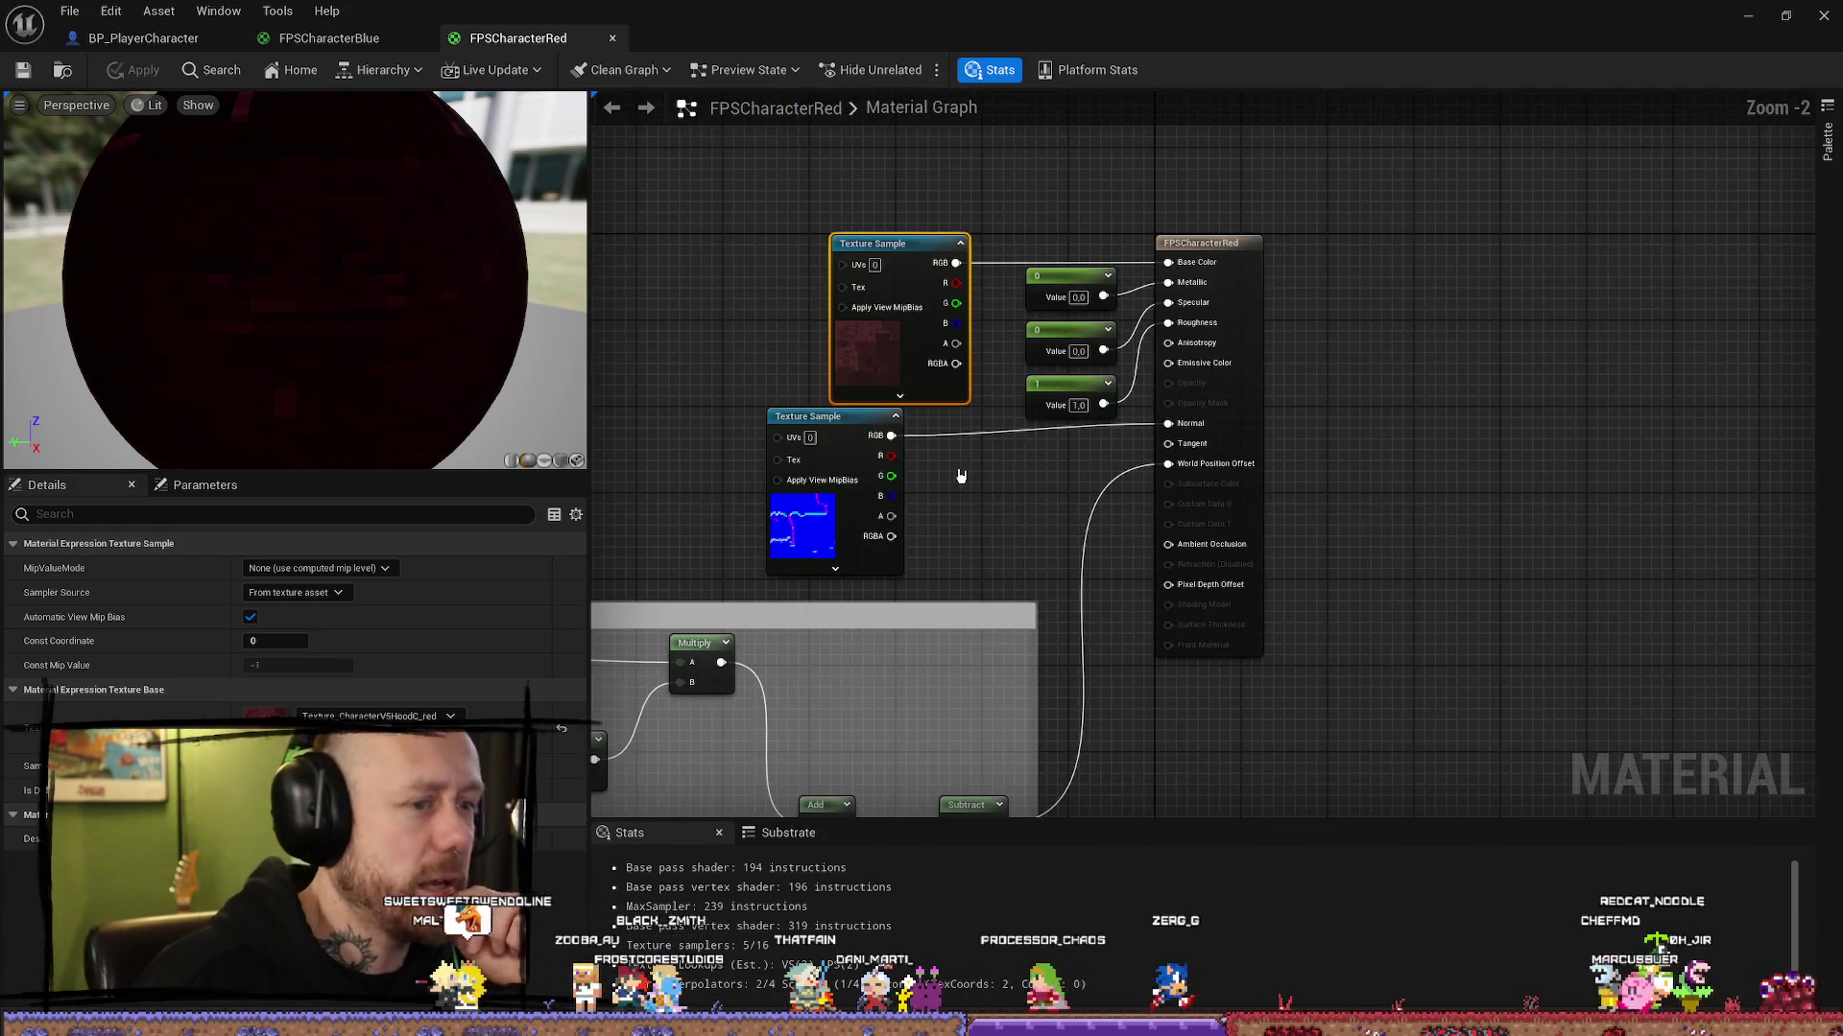
pyautogui.moveTo(960, 475)
pyautogui.mouseDown()
pyautogui.moveTo(1084, 475)
pyautogui.moveTo(1316, 349)
pyautogui.moveTo(1275, 382)
pyautogui.moveTo(805, 423)
pyautogui.moveTo(938, 488)
pyautogui.mouseUp()
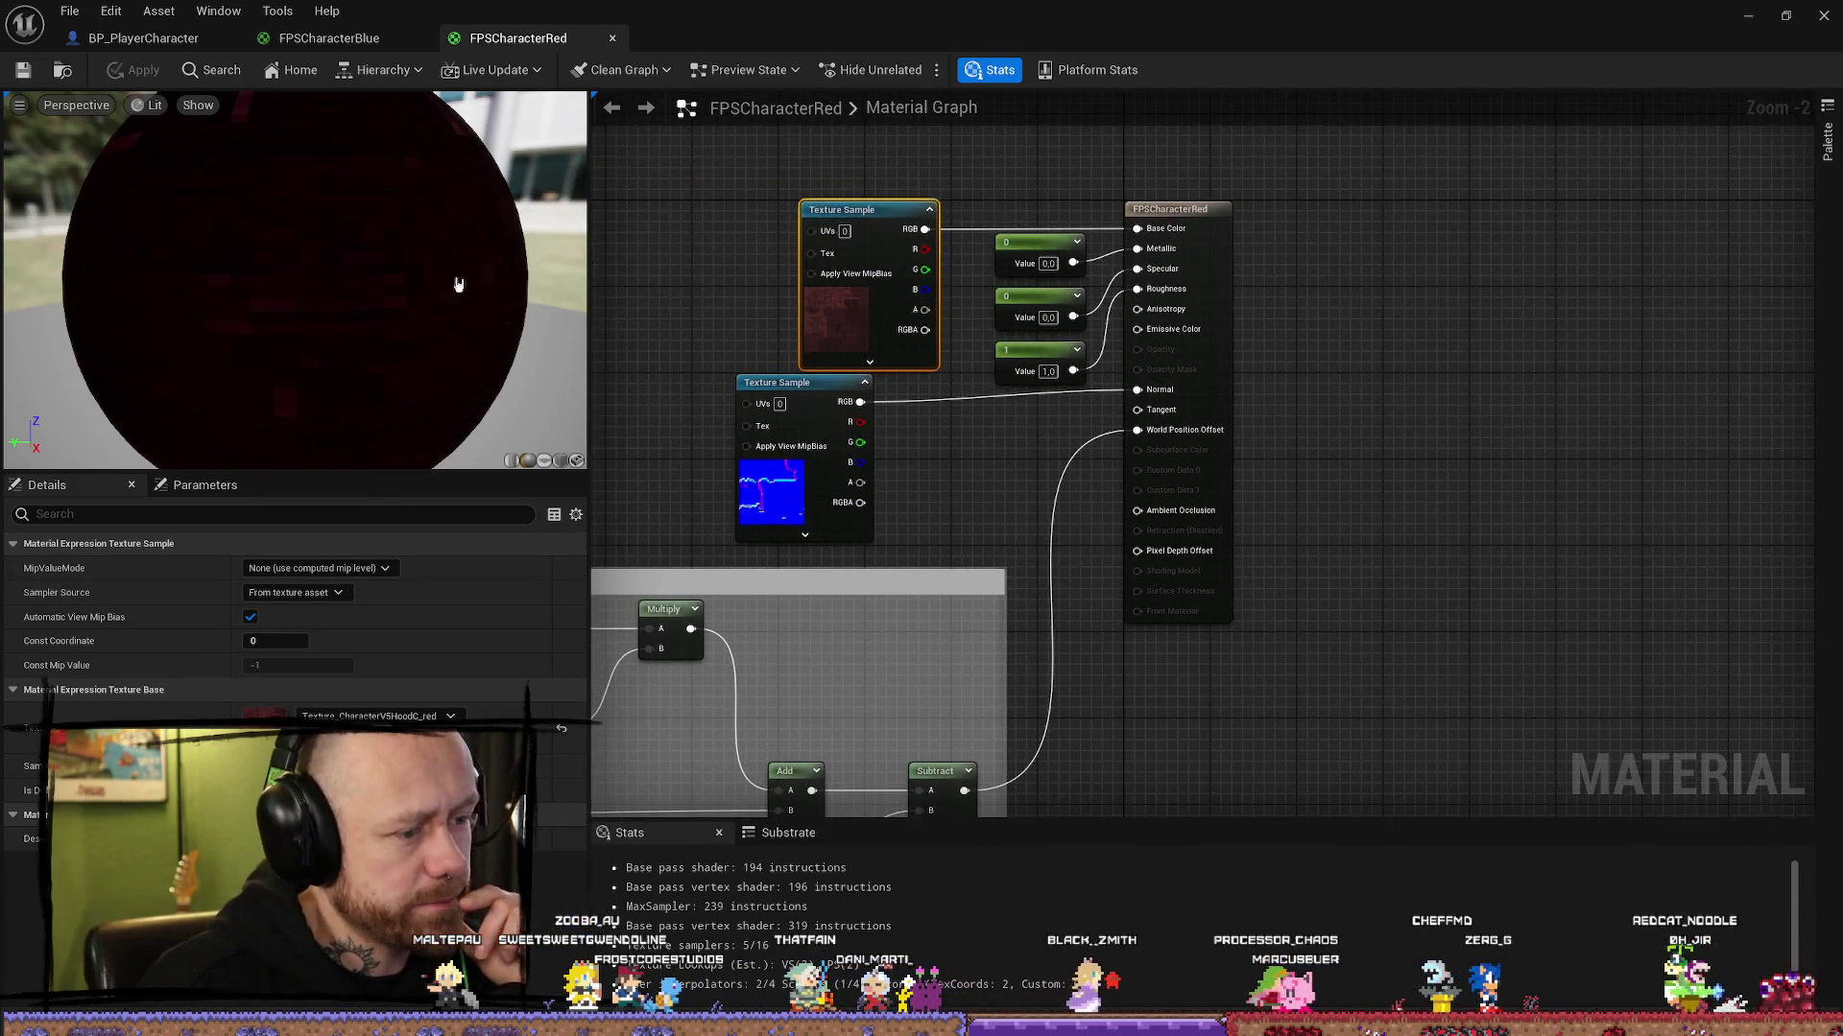
pyautogui.click(116, 44)
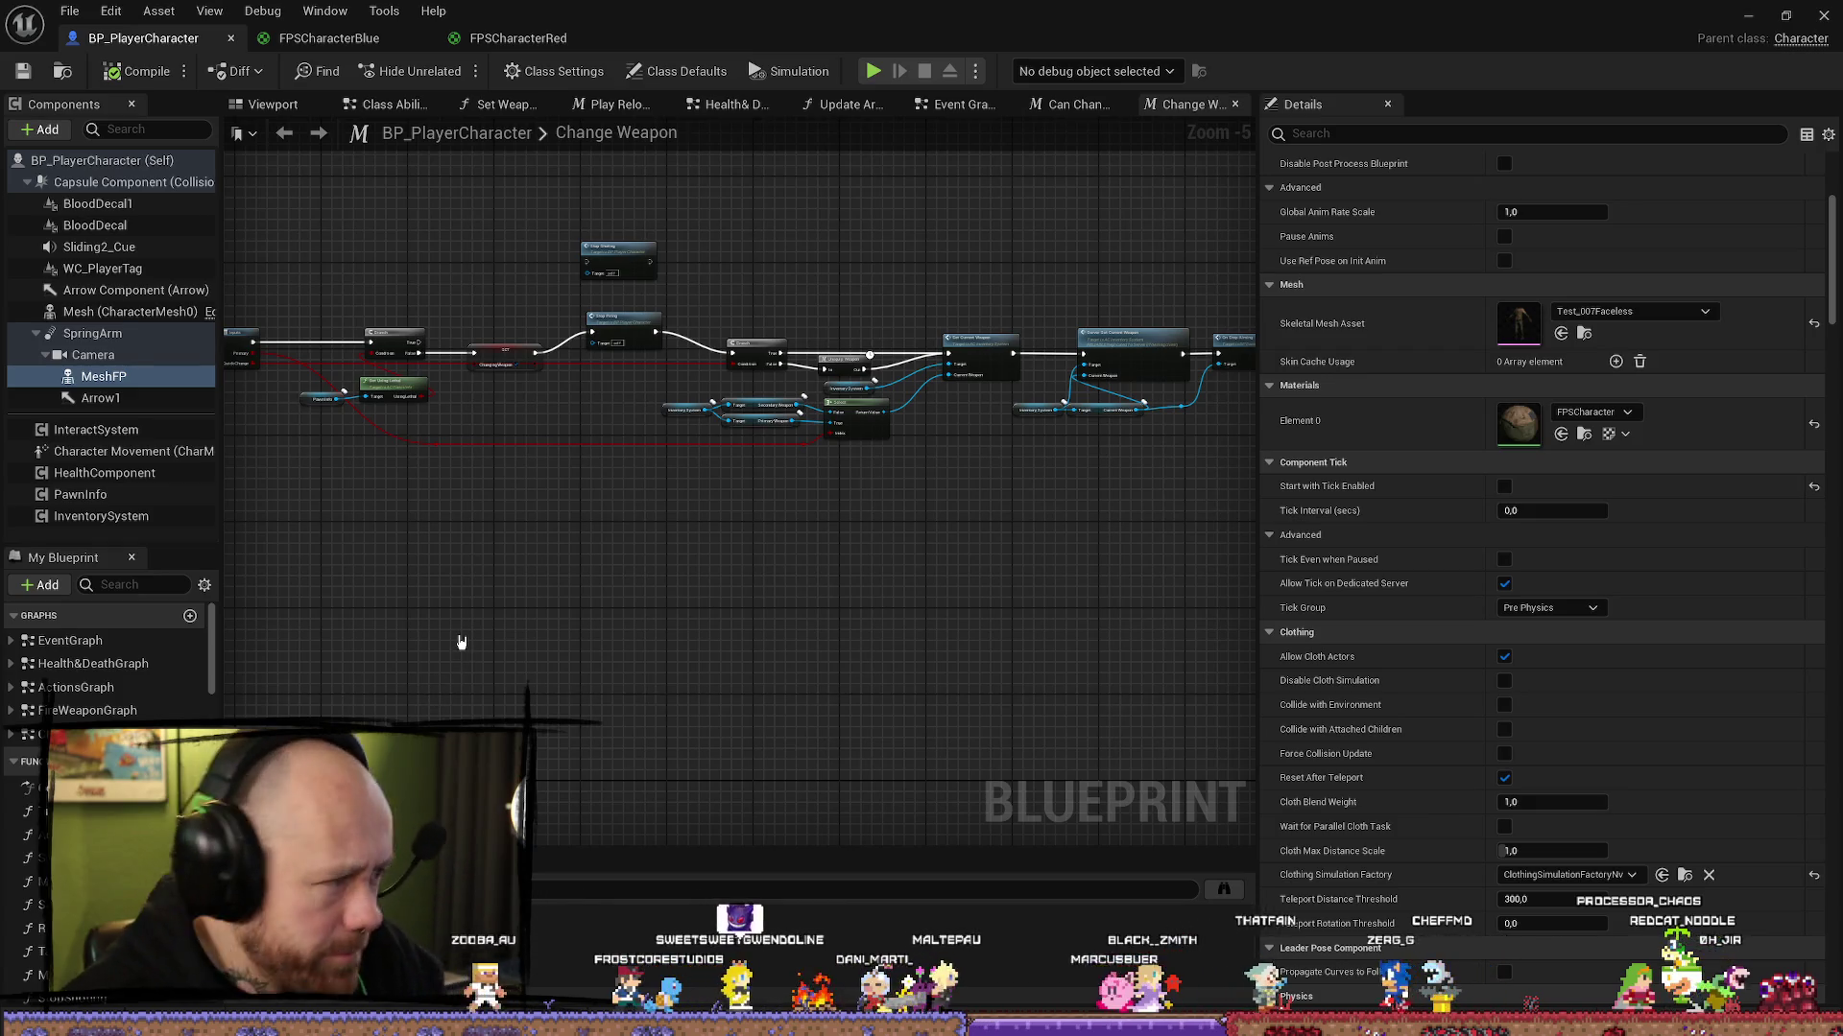
# Step: Scroll down the My Blueprint panel and focus its search box
pyautogui.scroll(-2, 108, 678)
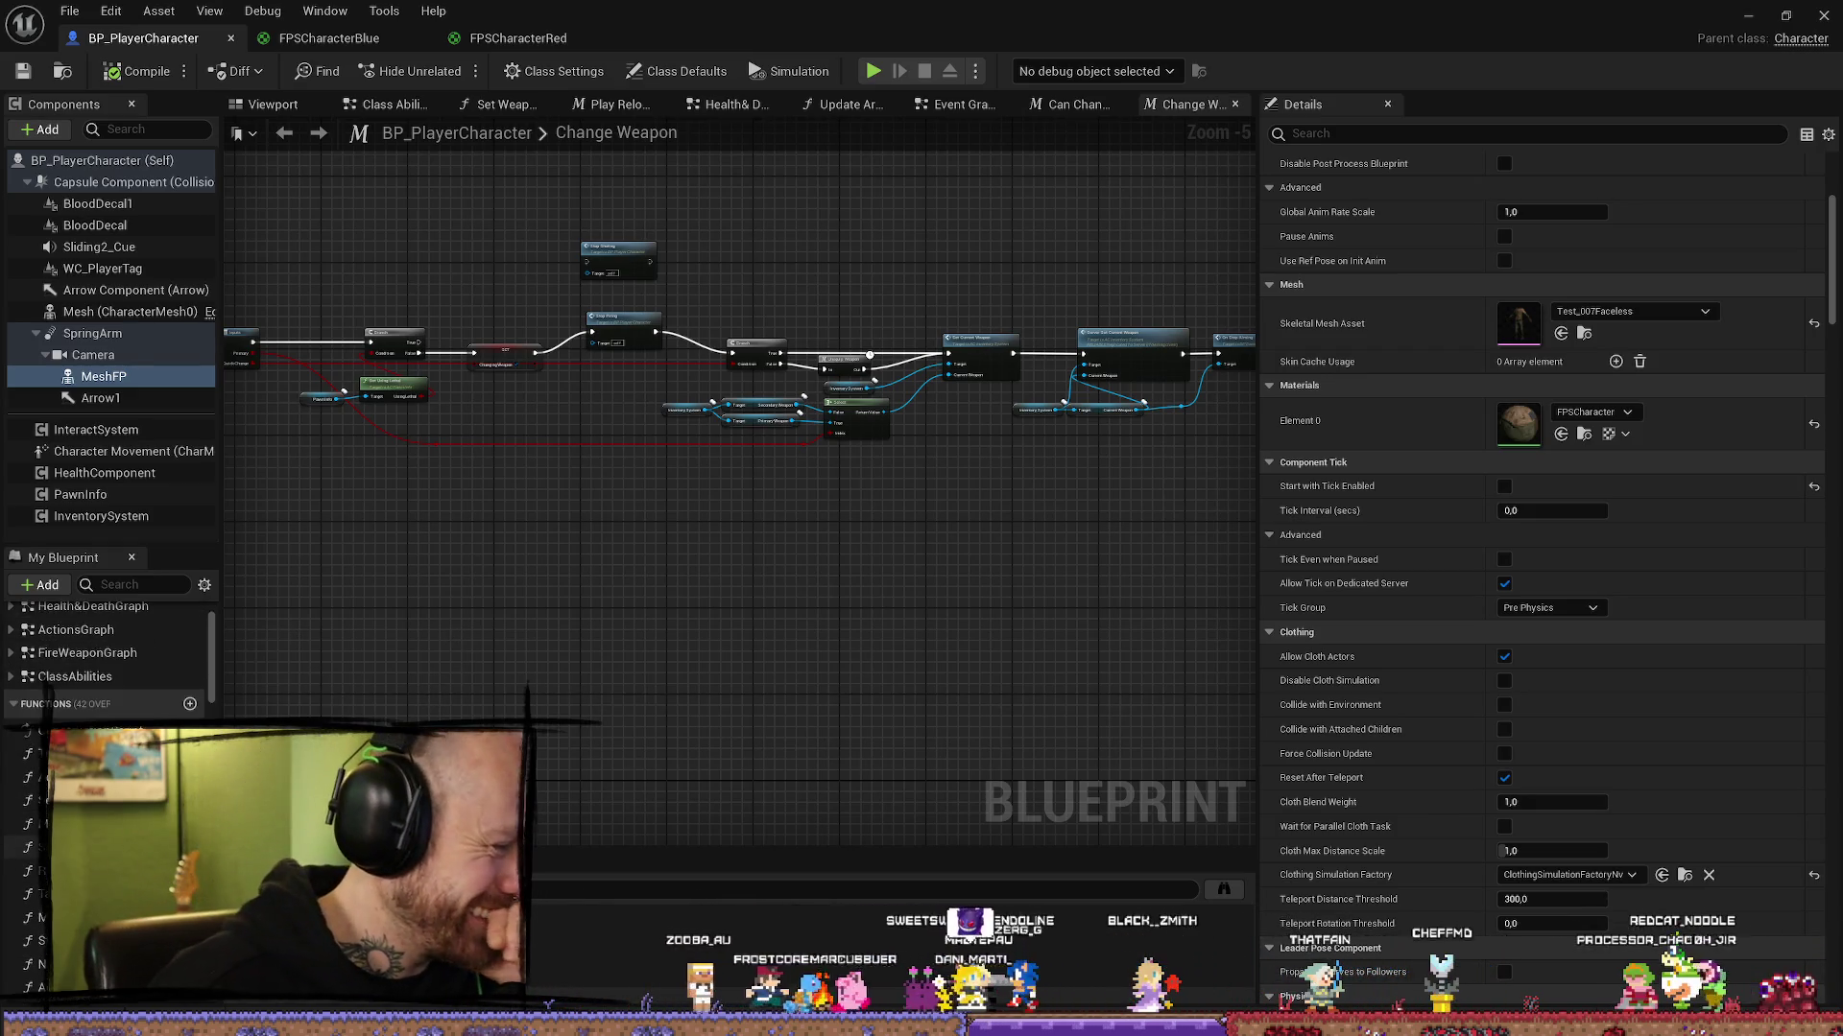
pyautogui.scroll(-5, 109, 662)
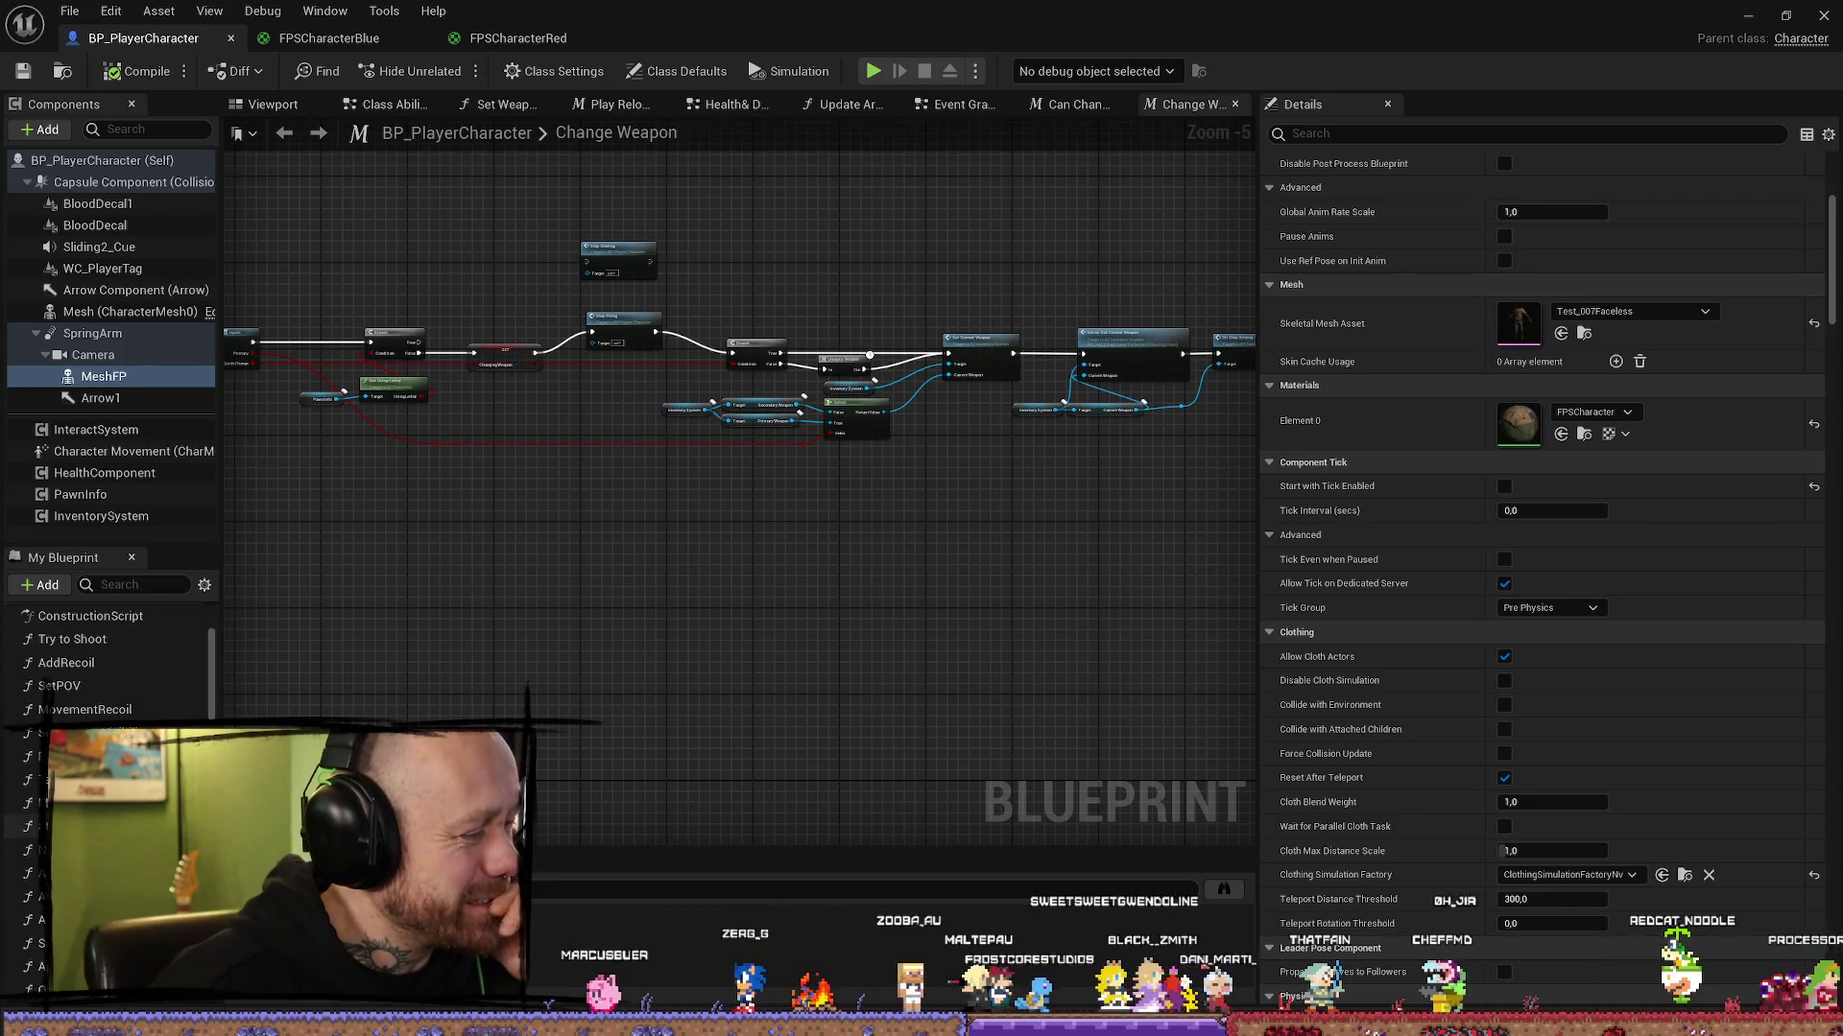
pyautogui.scroll(-2, 109, 662)
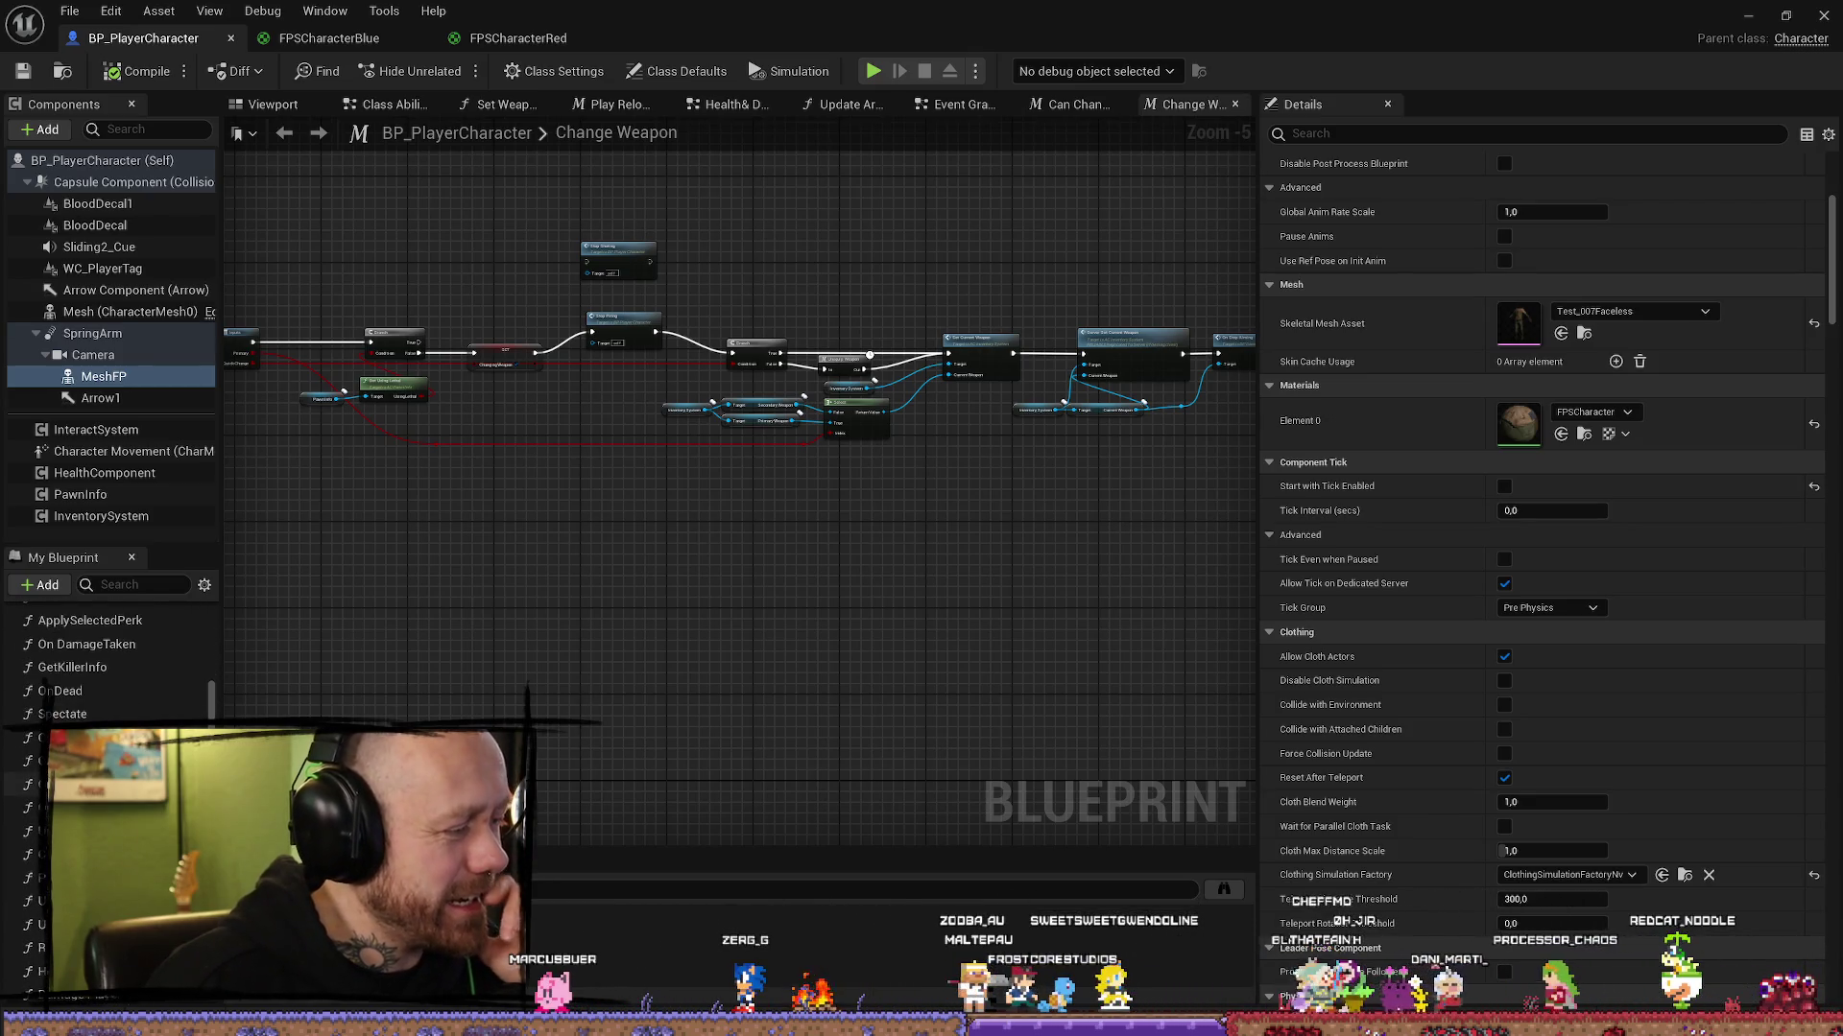
pyautogui.click(139, 585)
pyautogui.write('te')
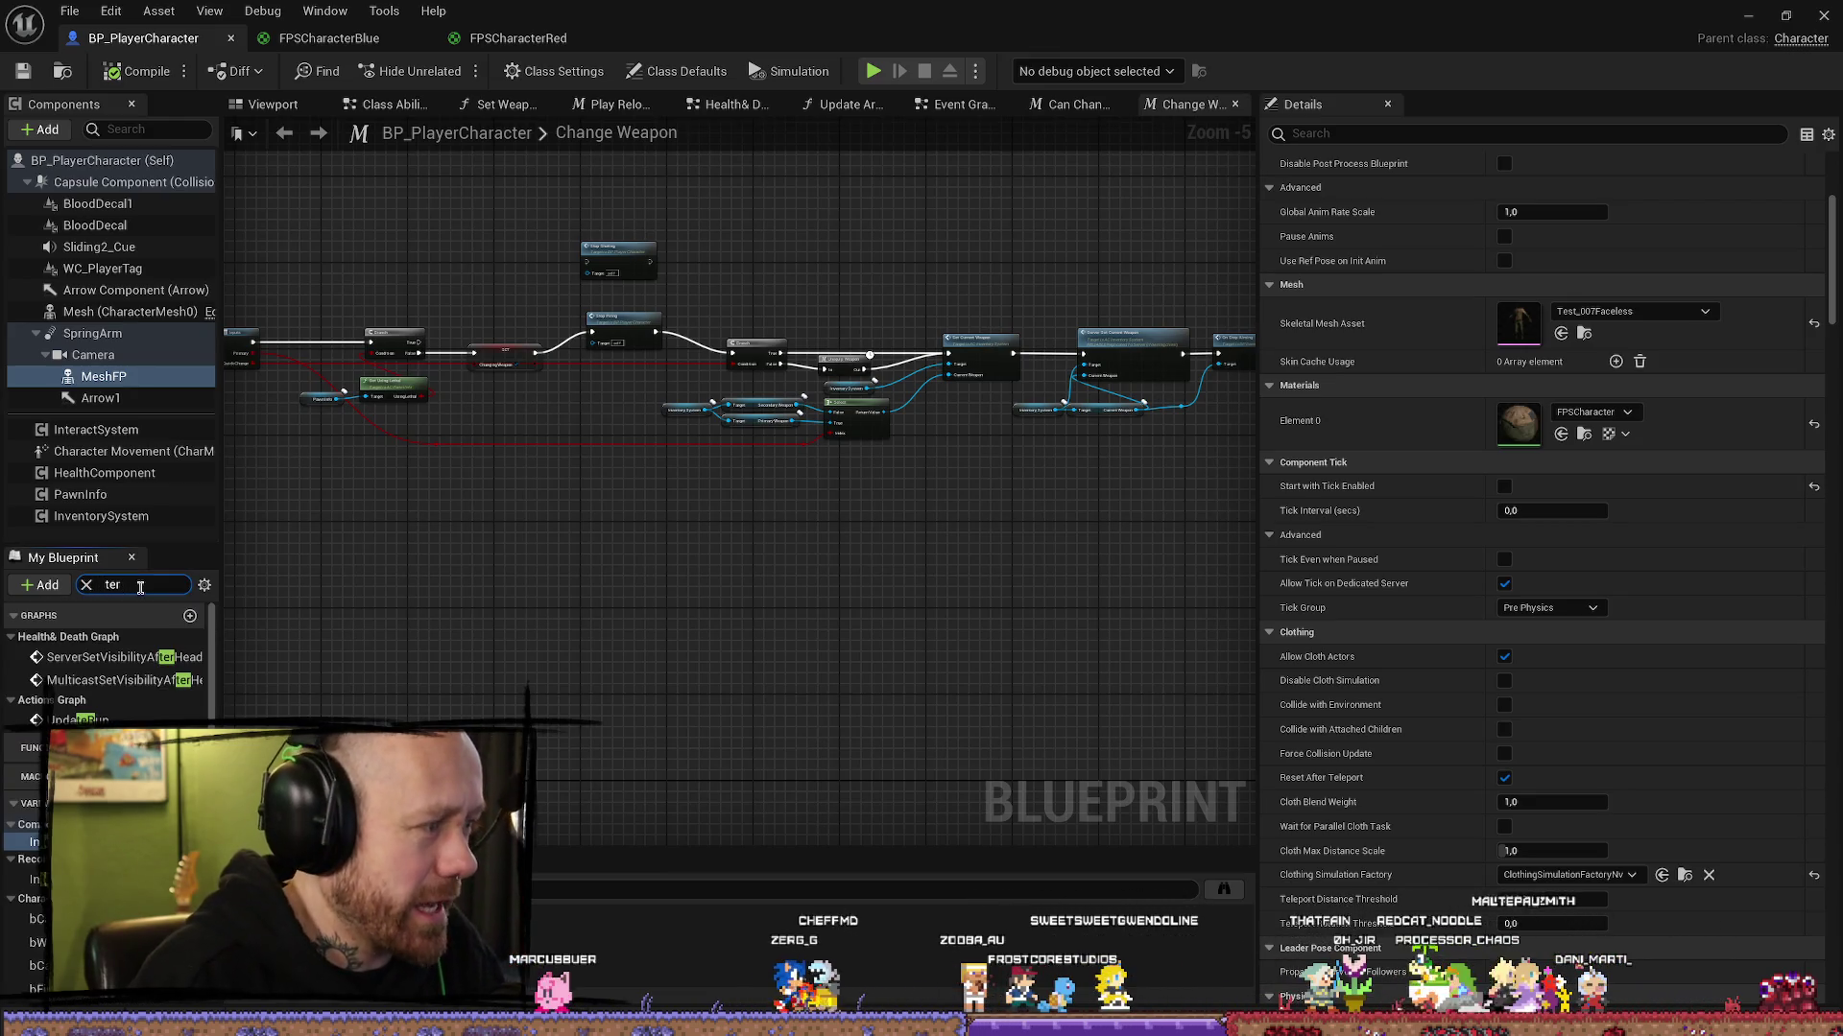
# Step: Finish the 'team' search and open the SetTeamColor function graph
pyautogui.write('am')
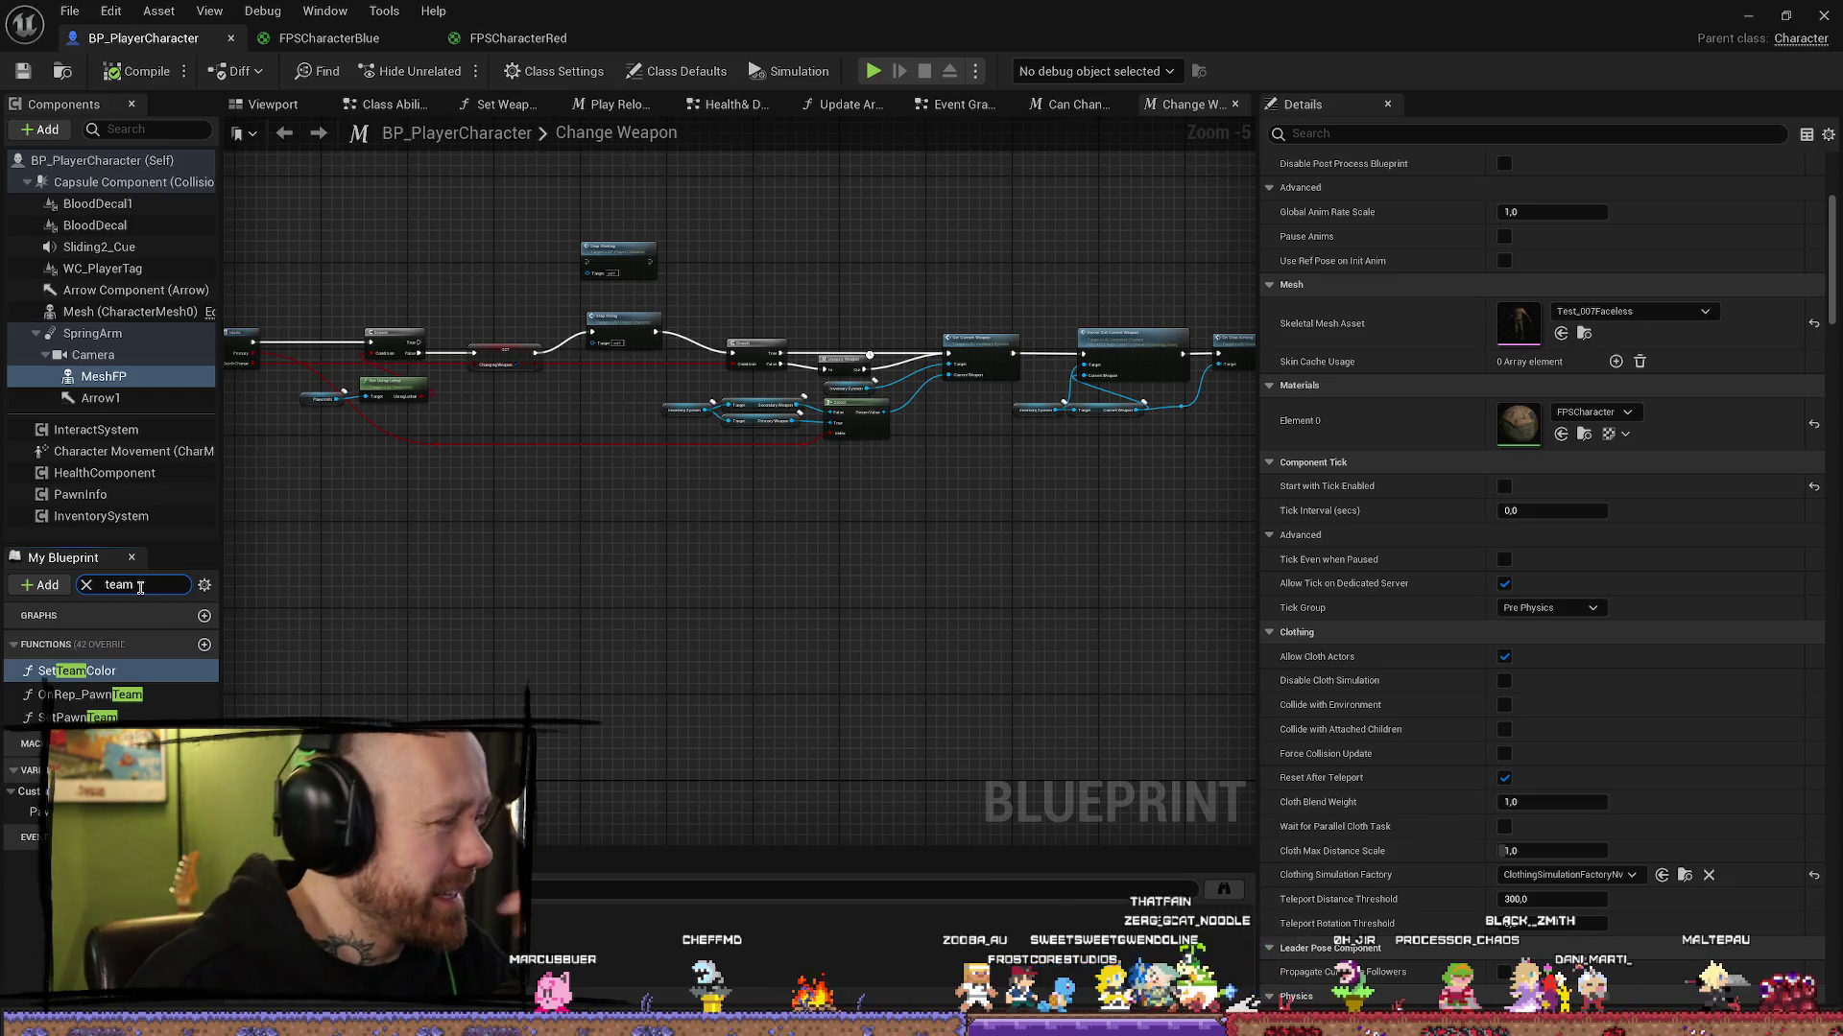
pyautogui.doubleClick(107, 673)
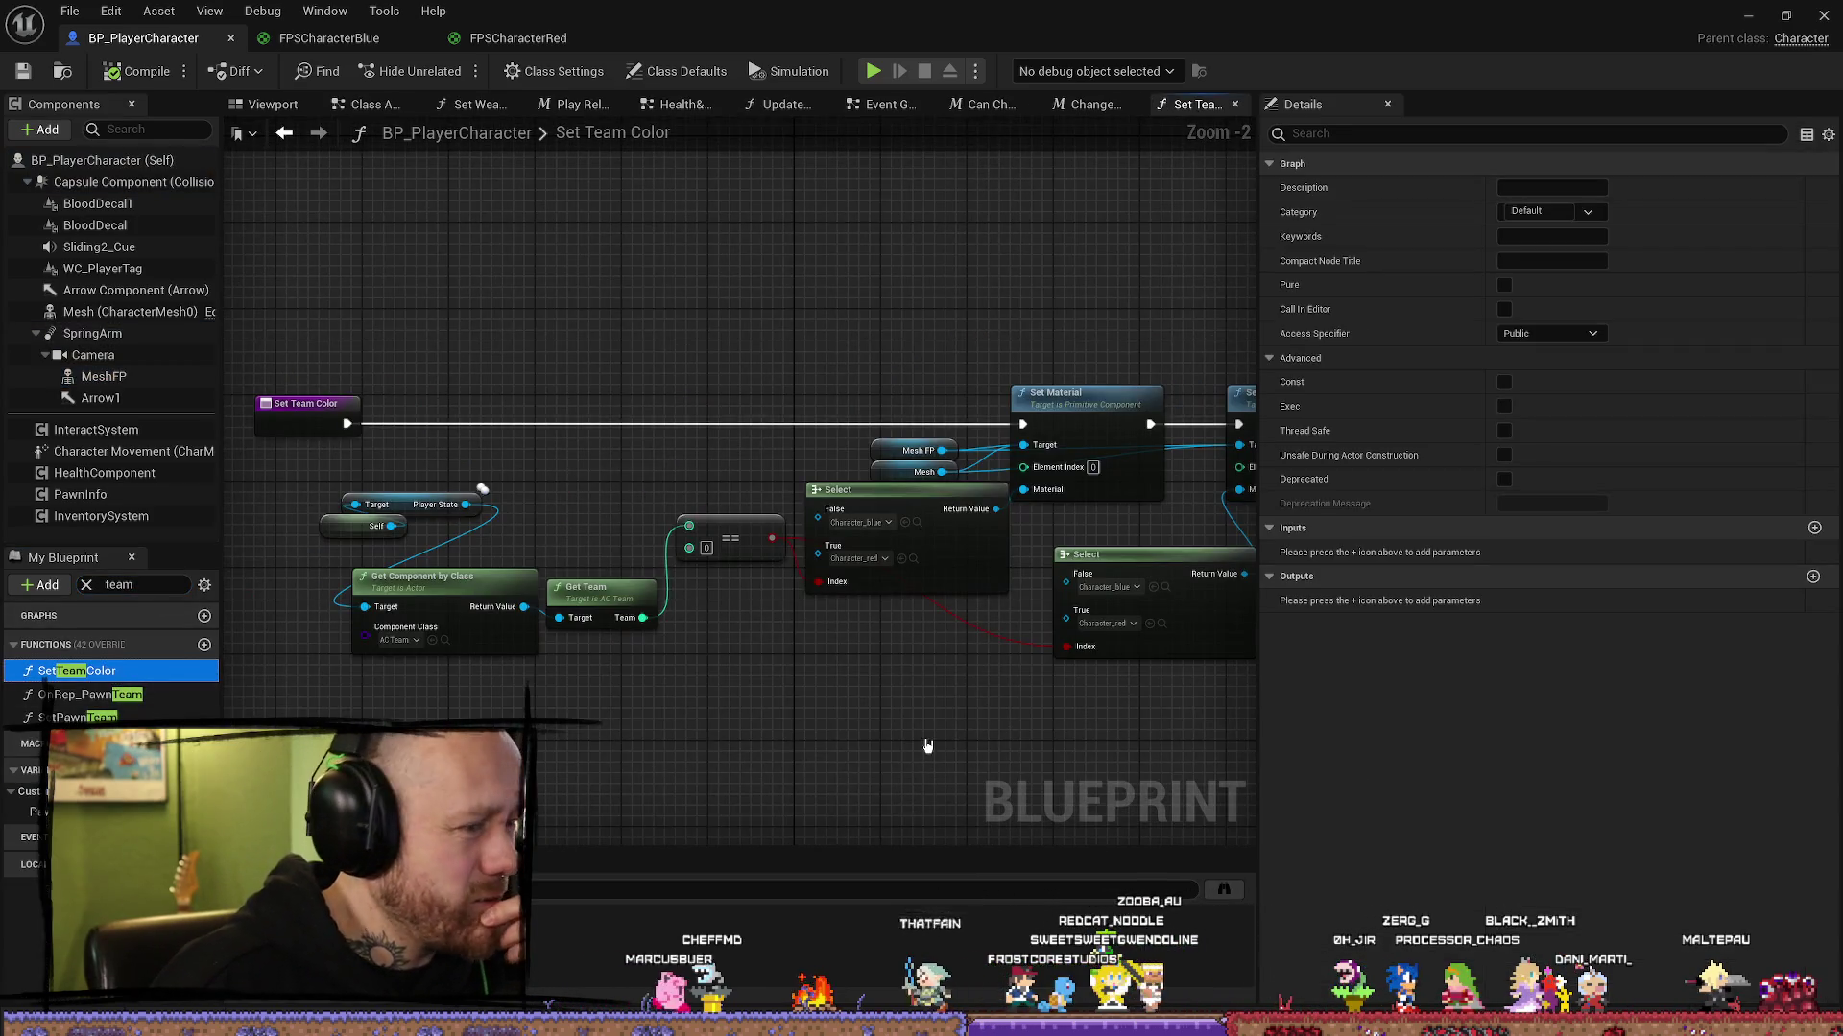
pyautogui.scroll(3, 614, 652)
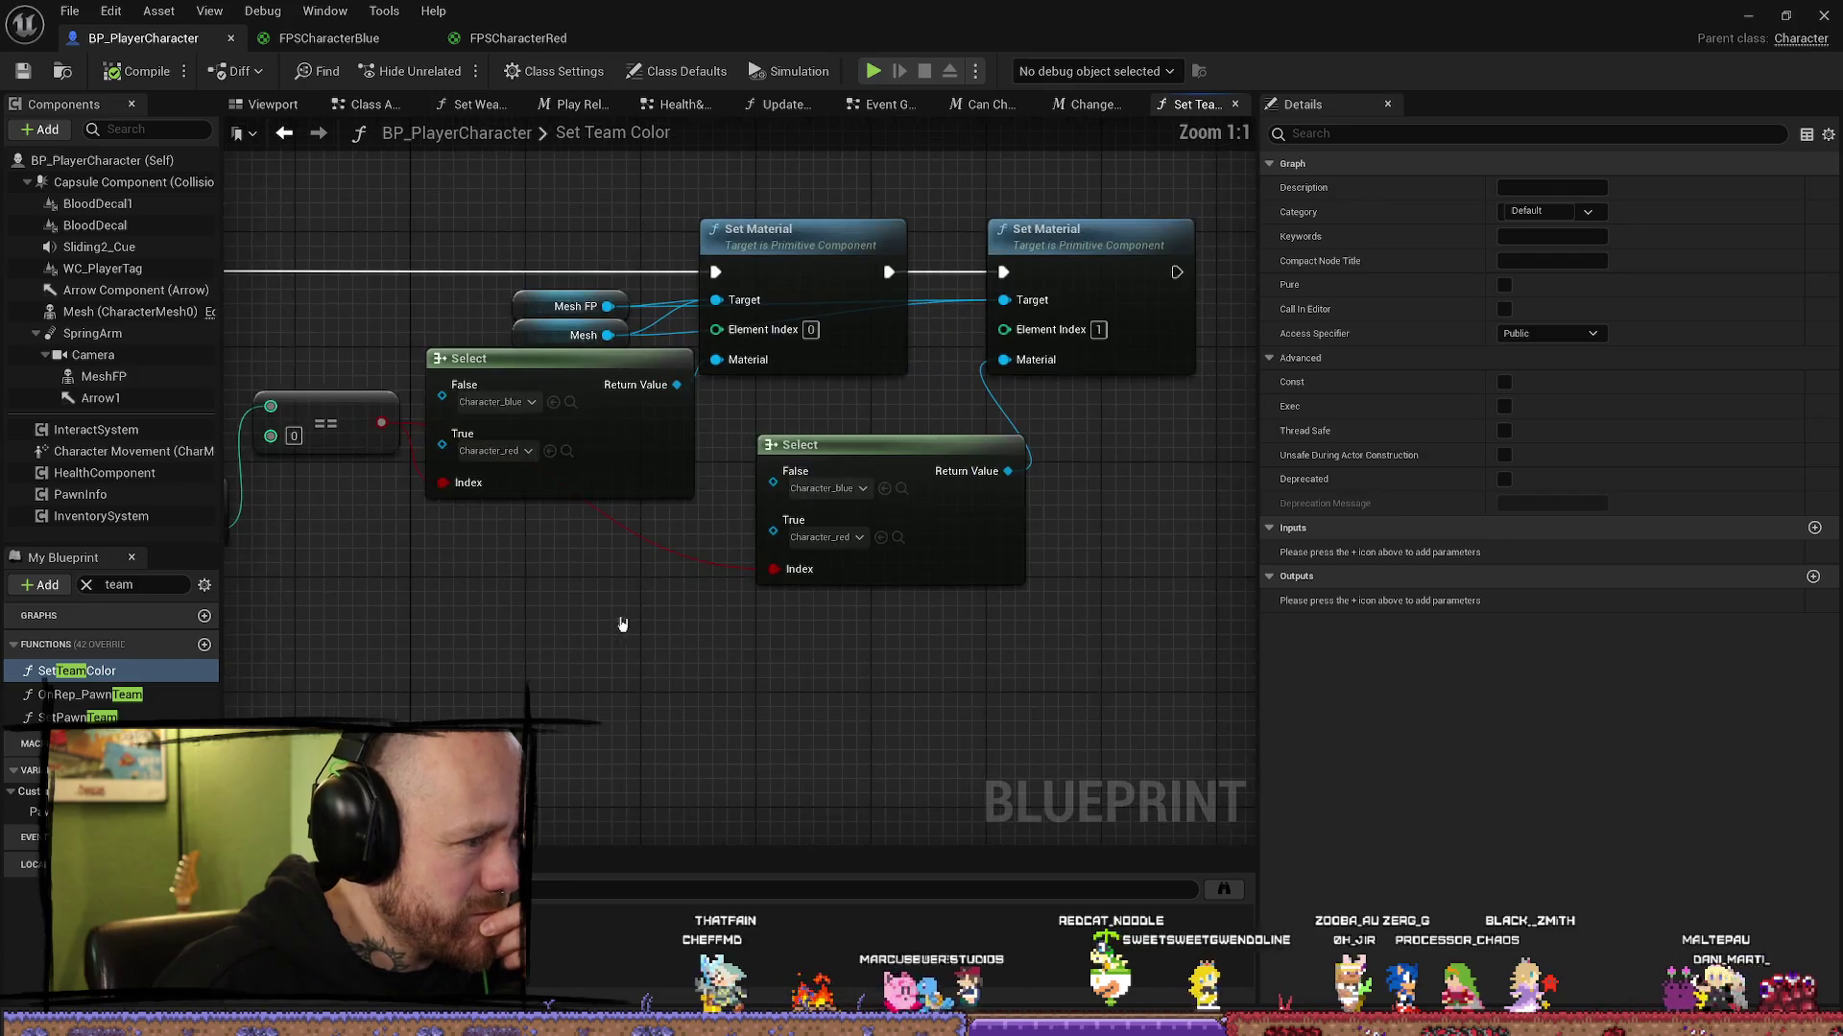
pyautogui.moveTo(661, 595); pyautogui.dragTo(751, 560)
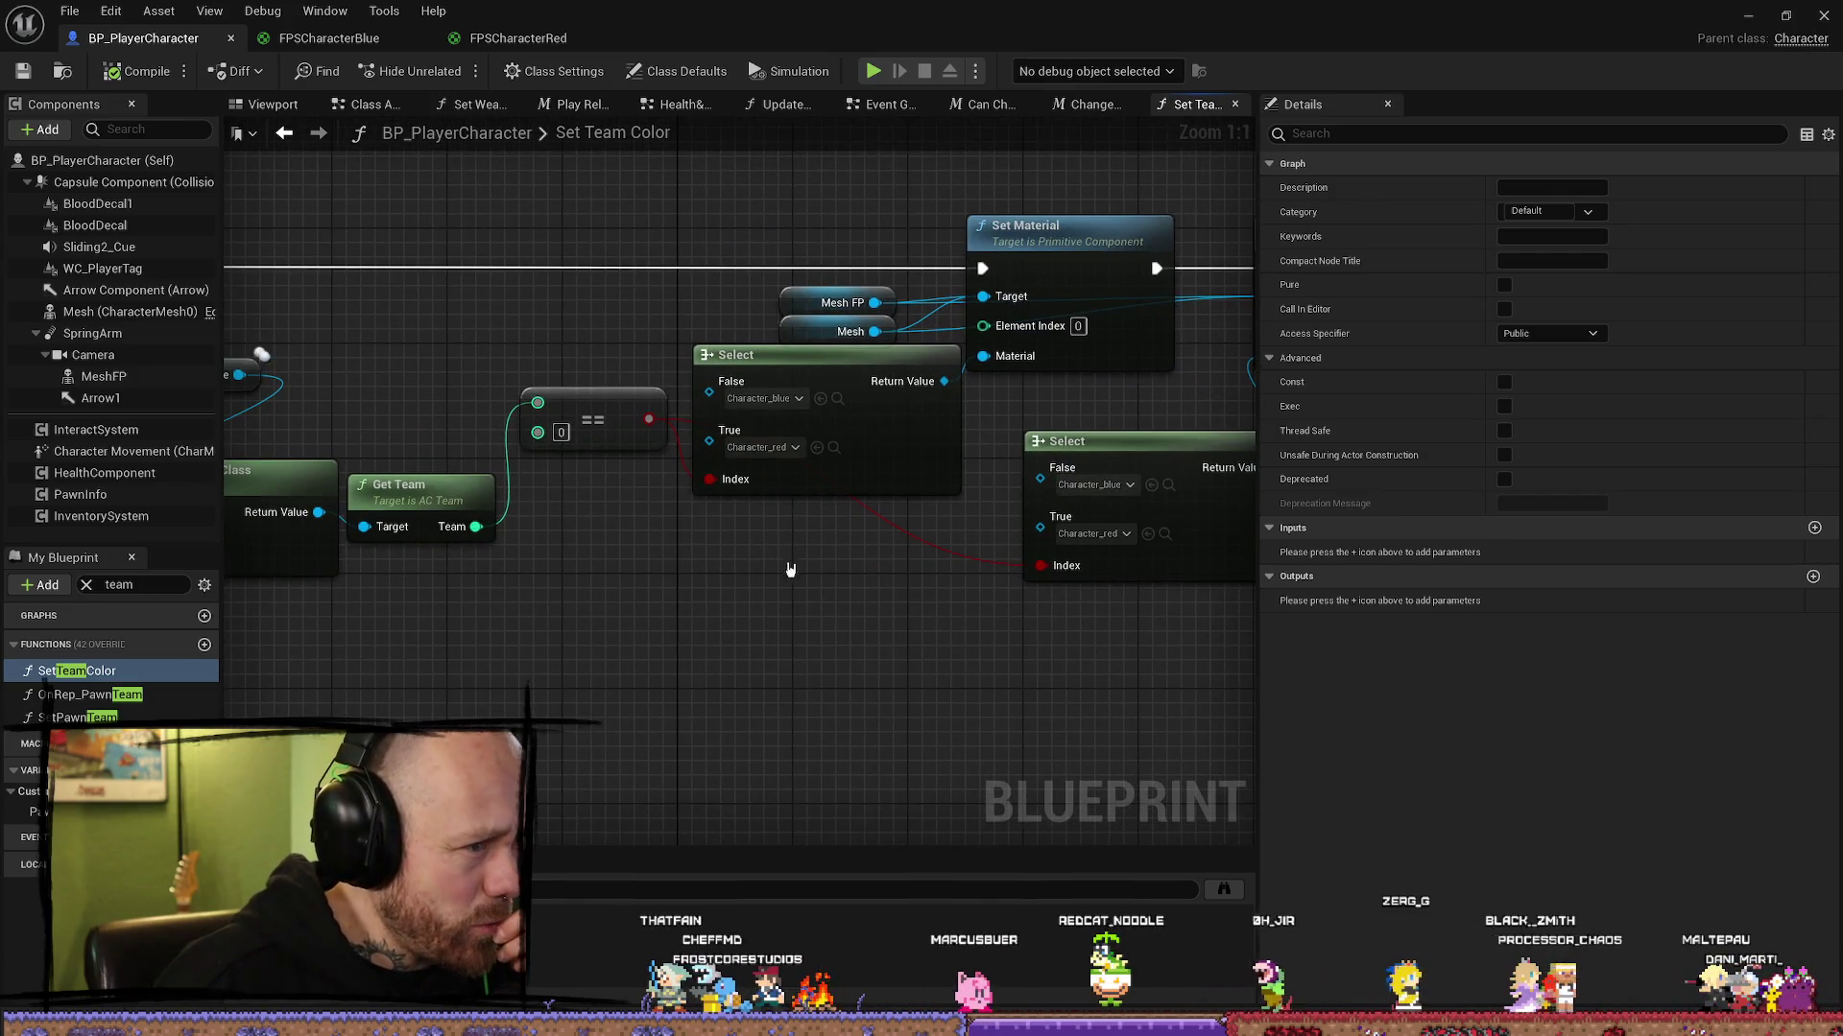
# Step: Check the Character_red material choice and move the second Select node lower
pyautogui.click(834, 447)
pyautogui.moveTo(873, 568); pyautogui.dragTo(695, 407)
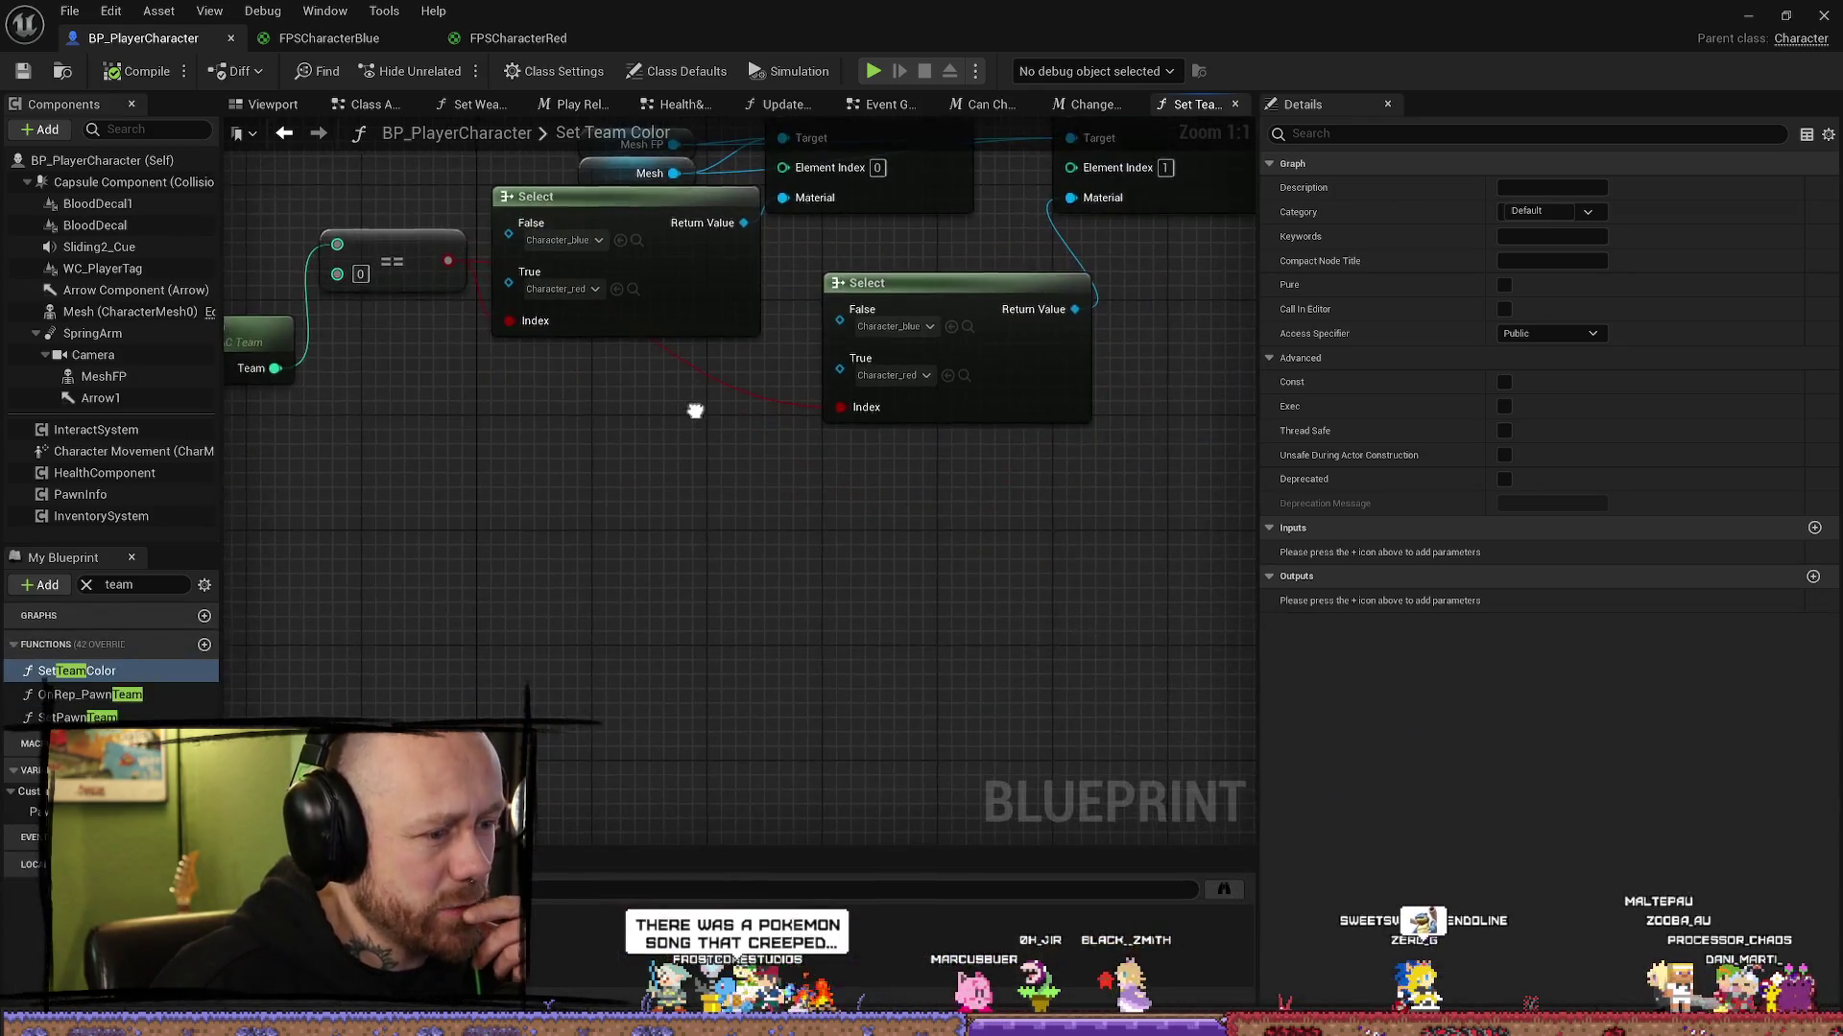
pyautogui.moveTo(780, 563); pyautogui.dragTo(758, 651)
pyautogui.moveTo(857, 681)
pyautogui.mouseDown()
pyautogui.moveTo(773, 641)
pyautogui.moveTo(809, 619)
pyautogui.mouseUp()
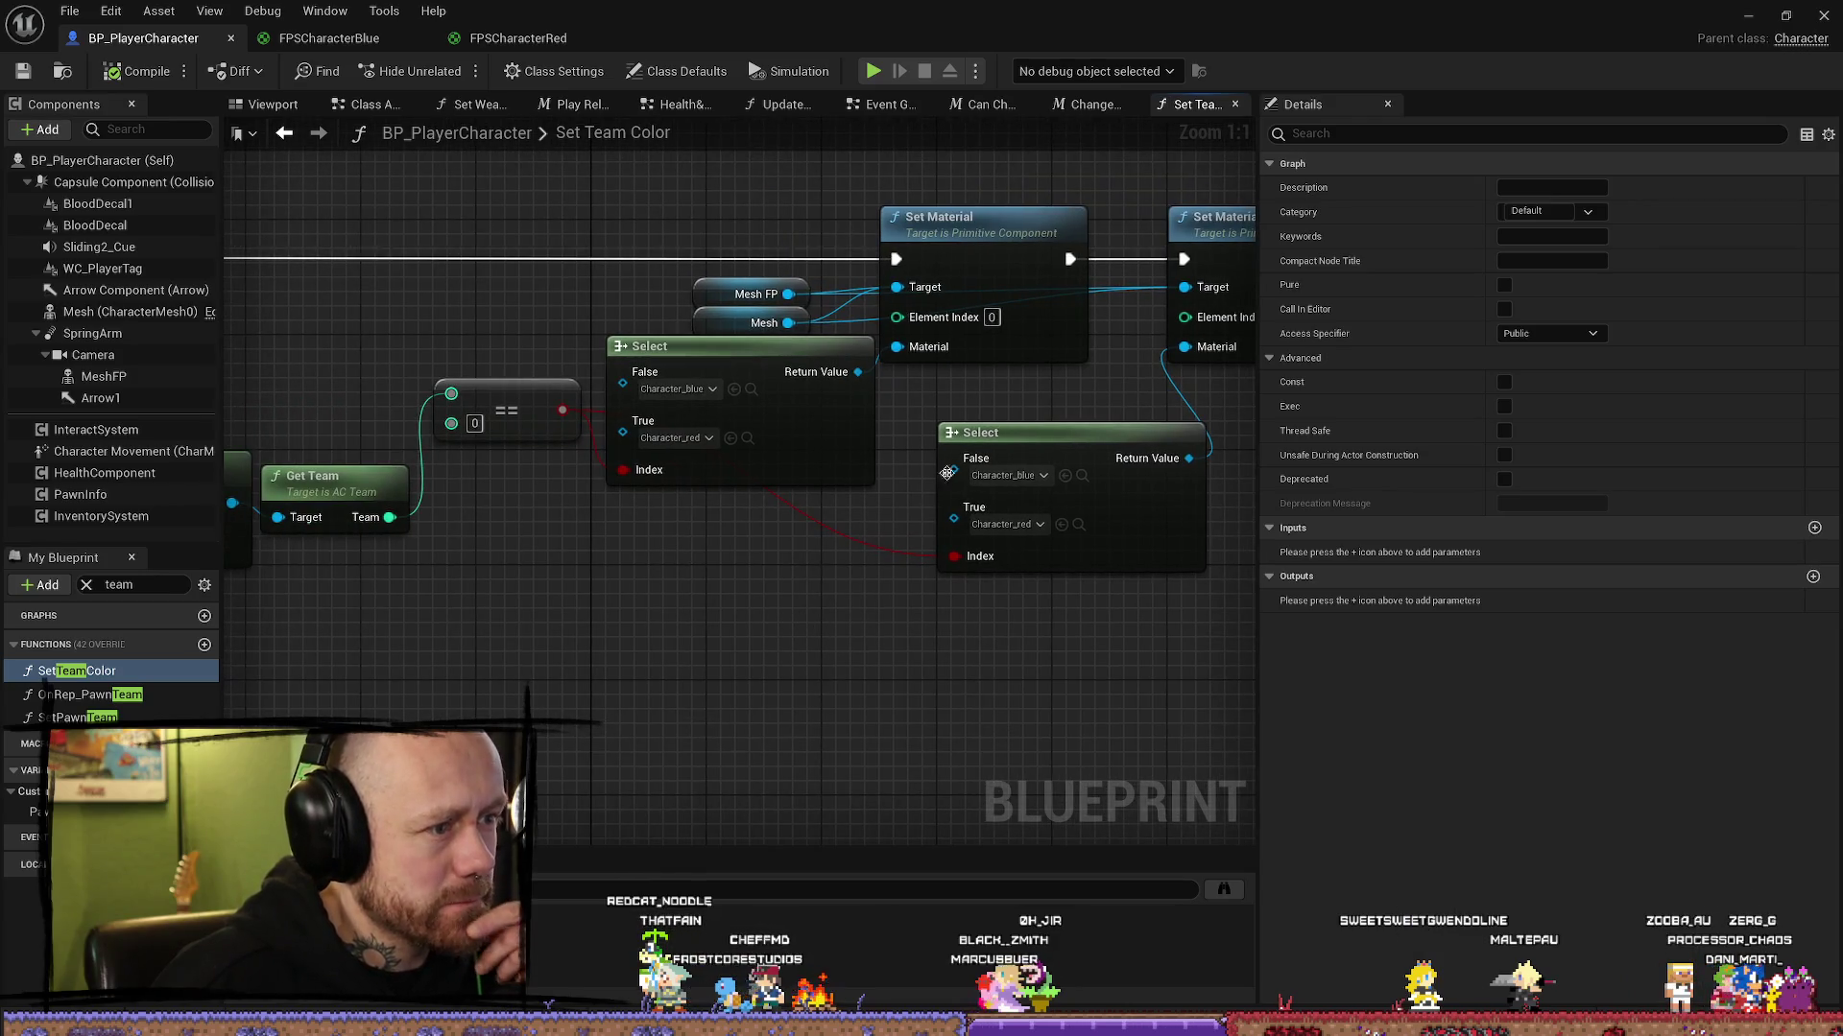
pyautogui.moveTo(948, 472); pyautogui.dragTo(930, 532)
pyautogui.moveTo(1053, 424); pyautogui.dragTo(916, 451)
pyautogui.click(570, 300)
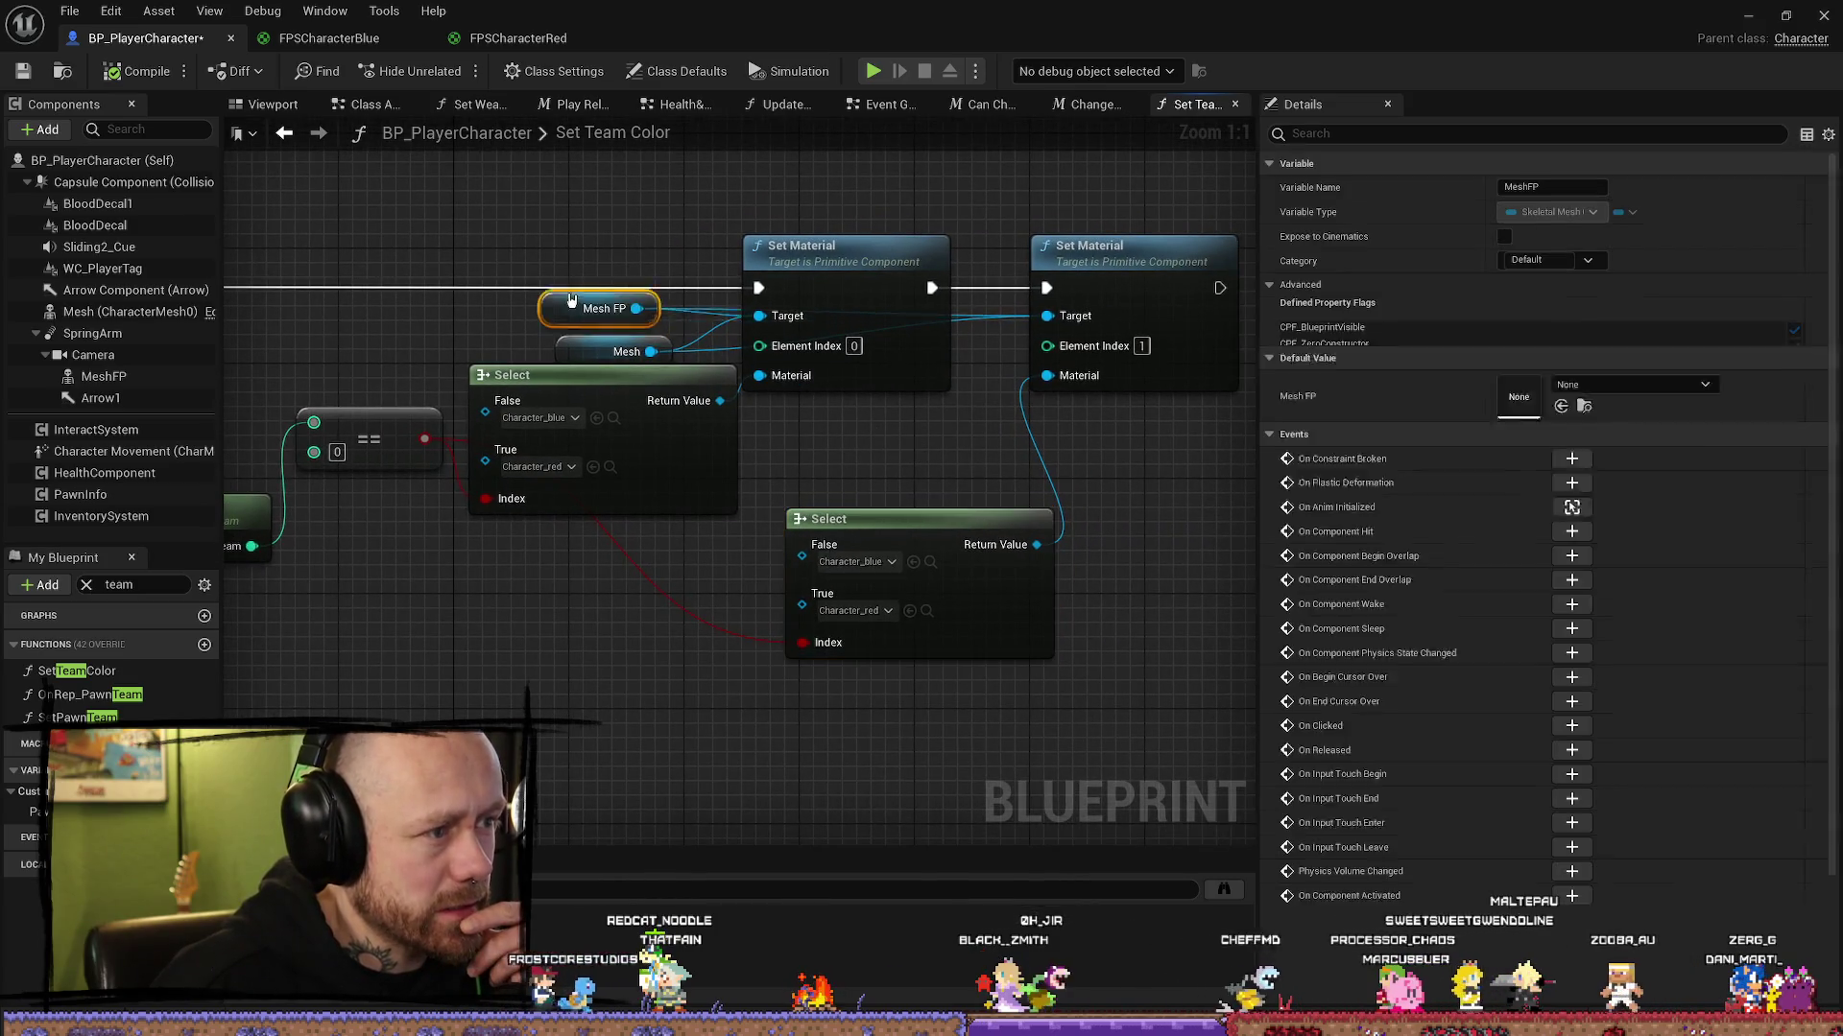
# Step: Move the Mesh FP and Mesh getter nodes up and left, then review both Set Material nodes
pyautogui.moveTo(570, 299); pyautogui.dragTo(556, 227)
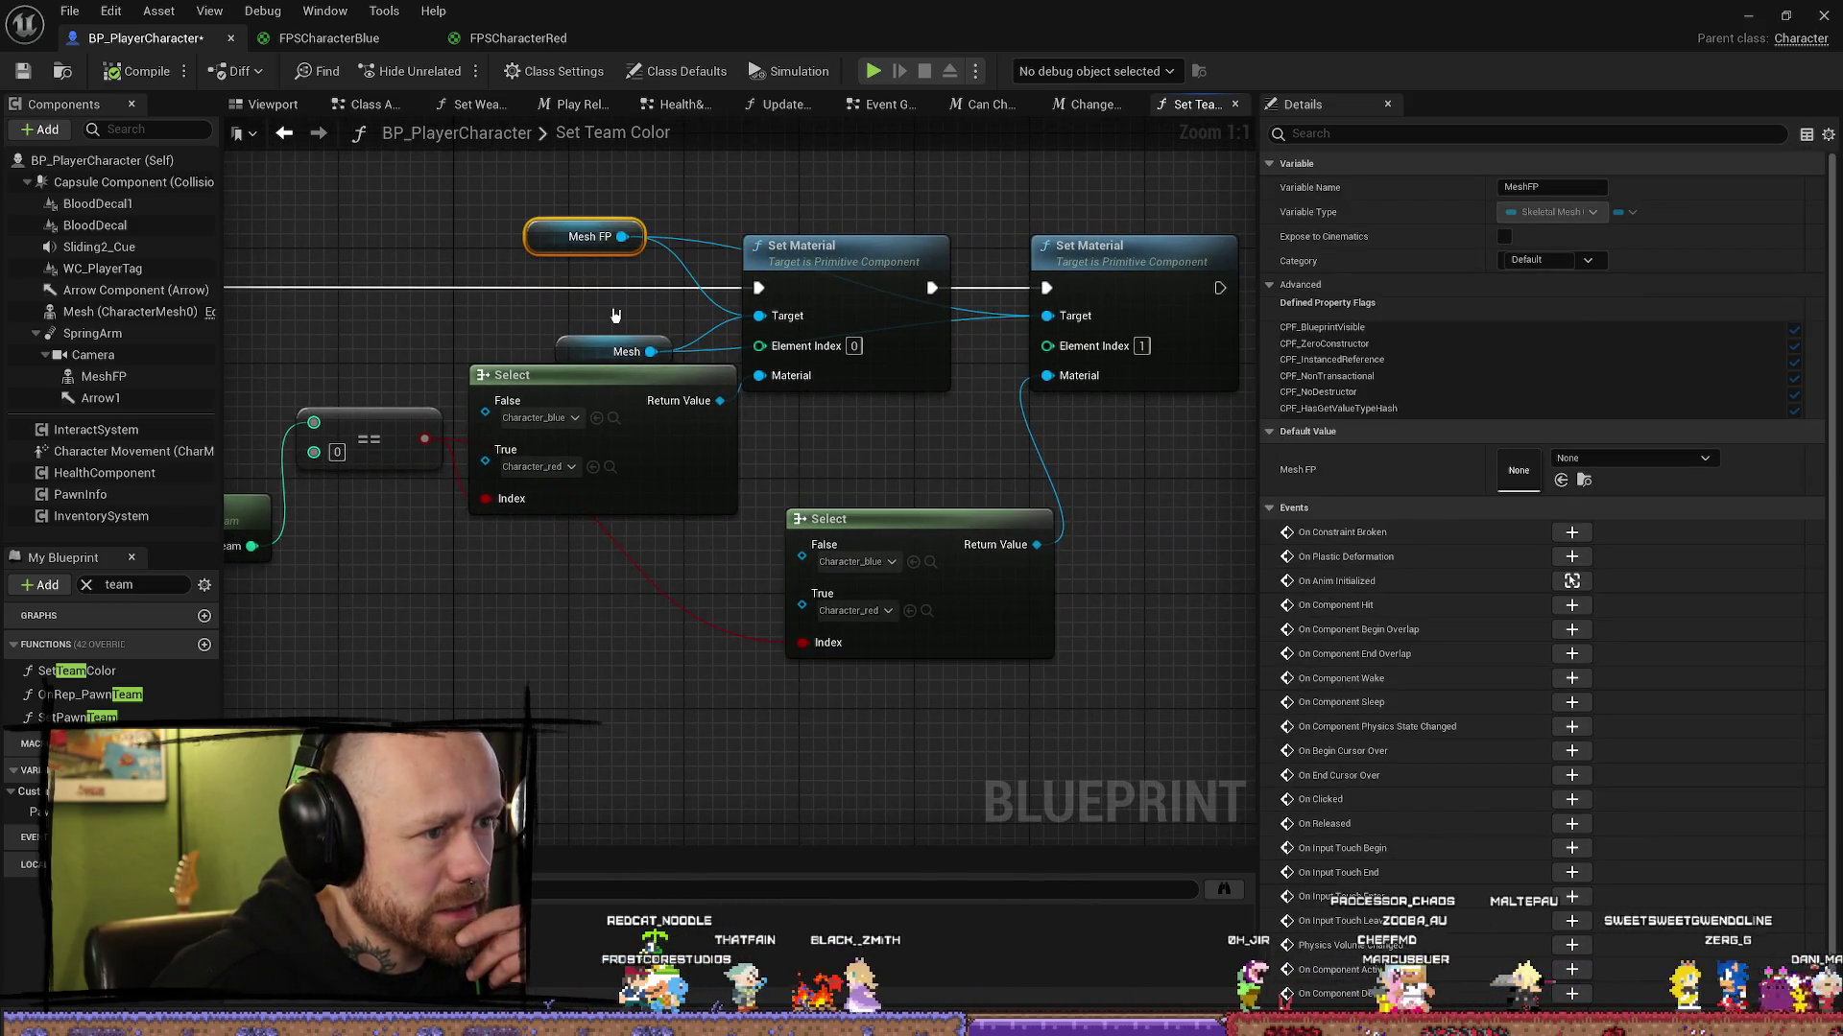
pyautogui.moveTo(577, 357); pyautogui.dragTo(562, 342)
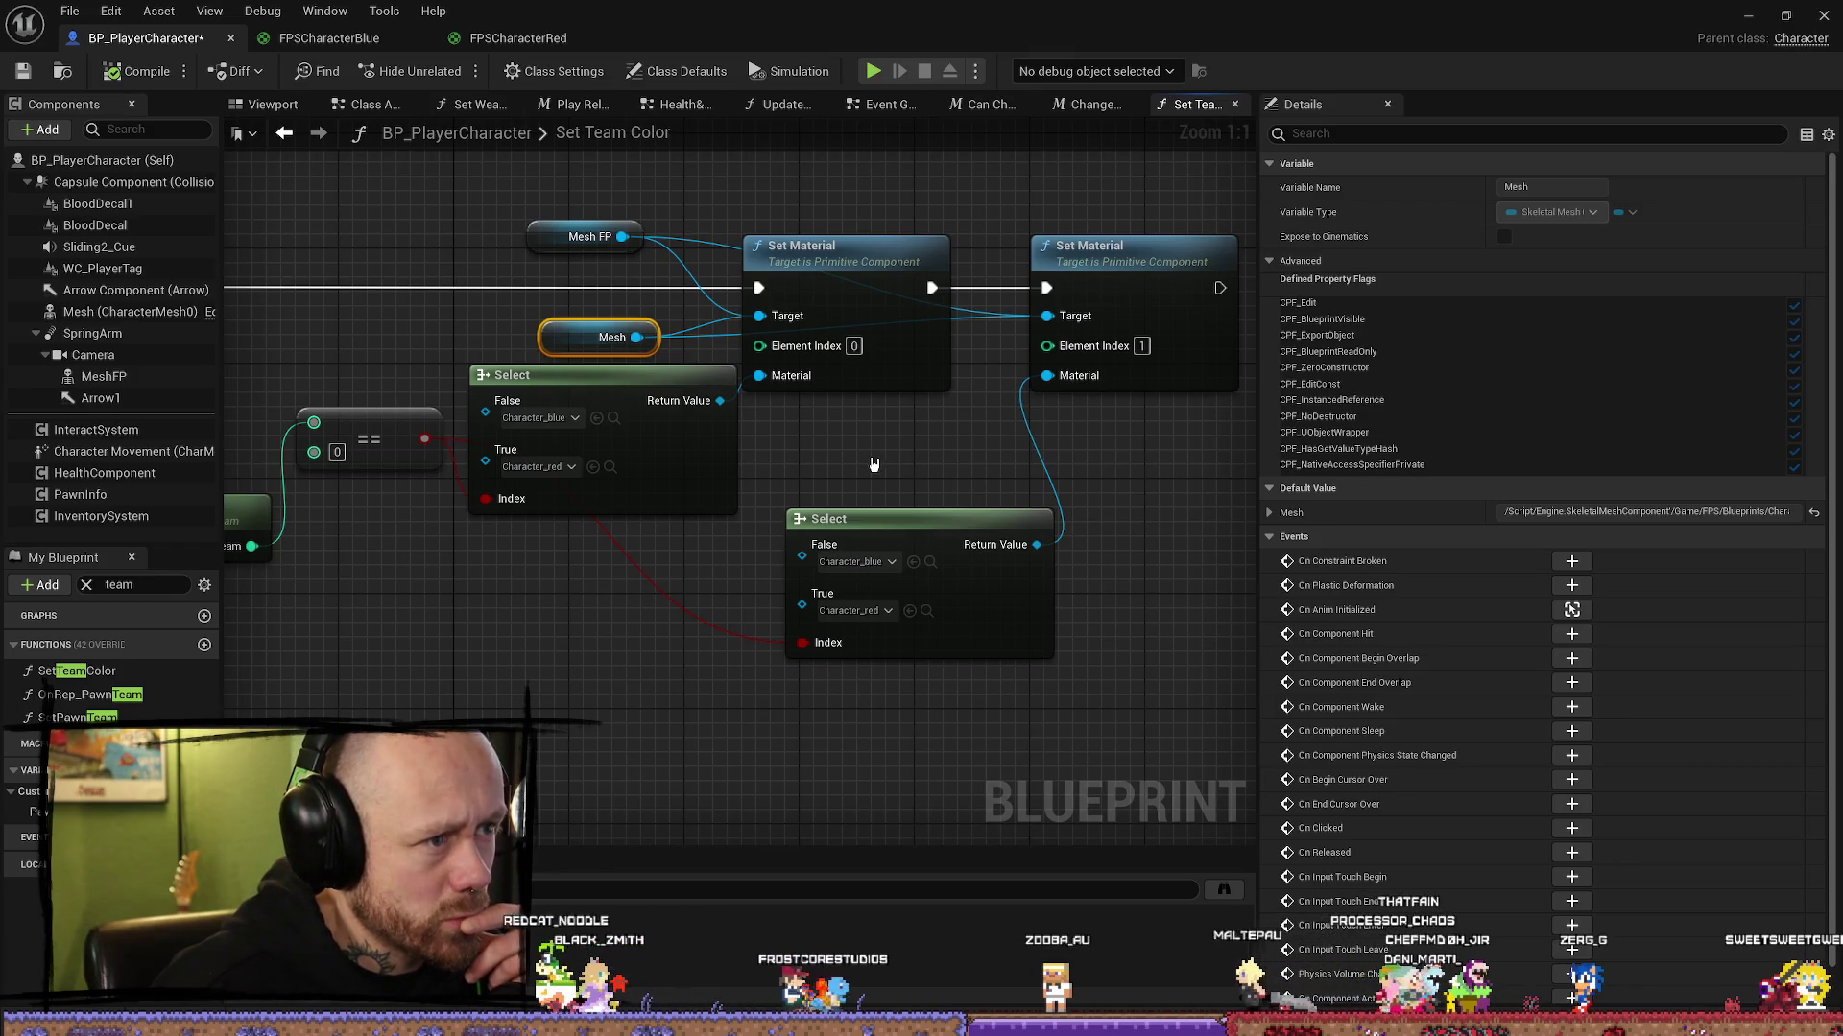
pyautogui.moveTo(912, 471); pyautogui.dragTo(538, 680)
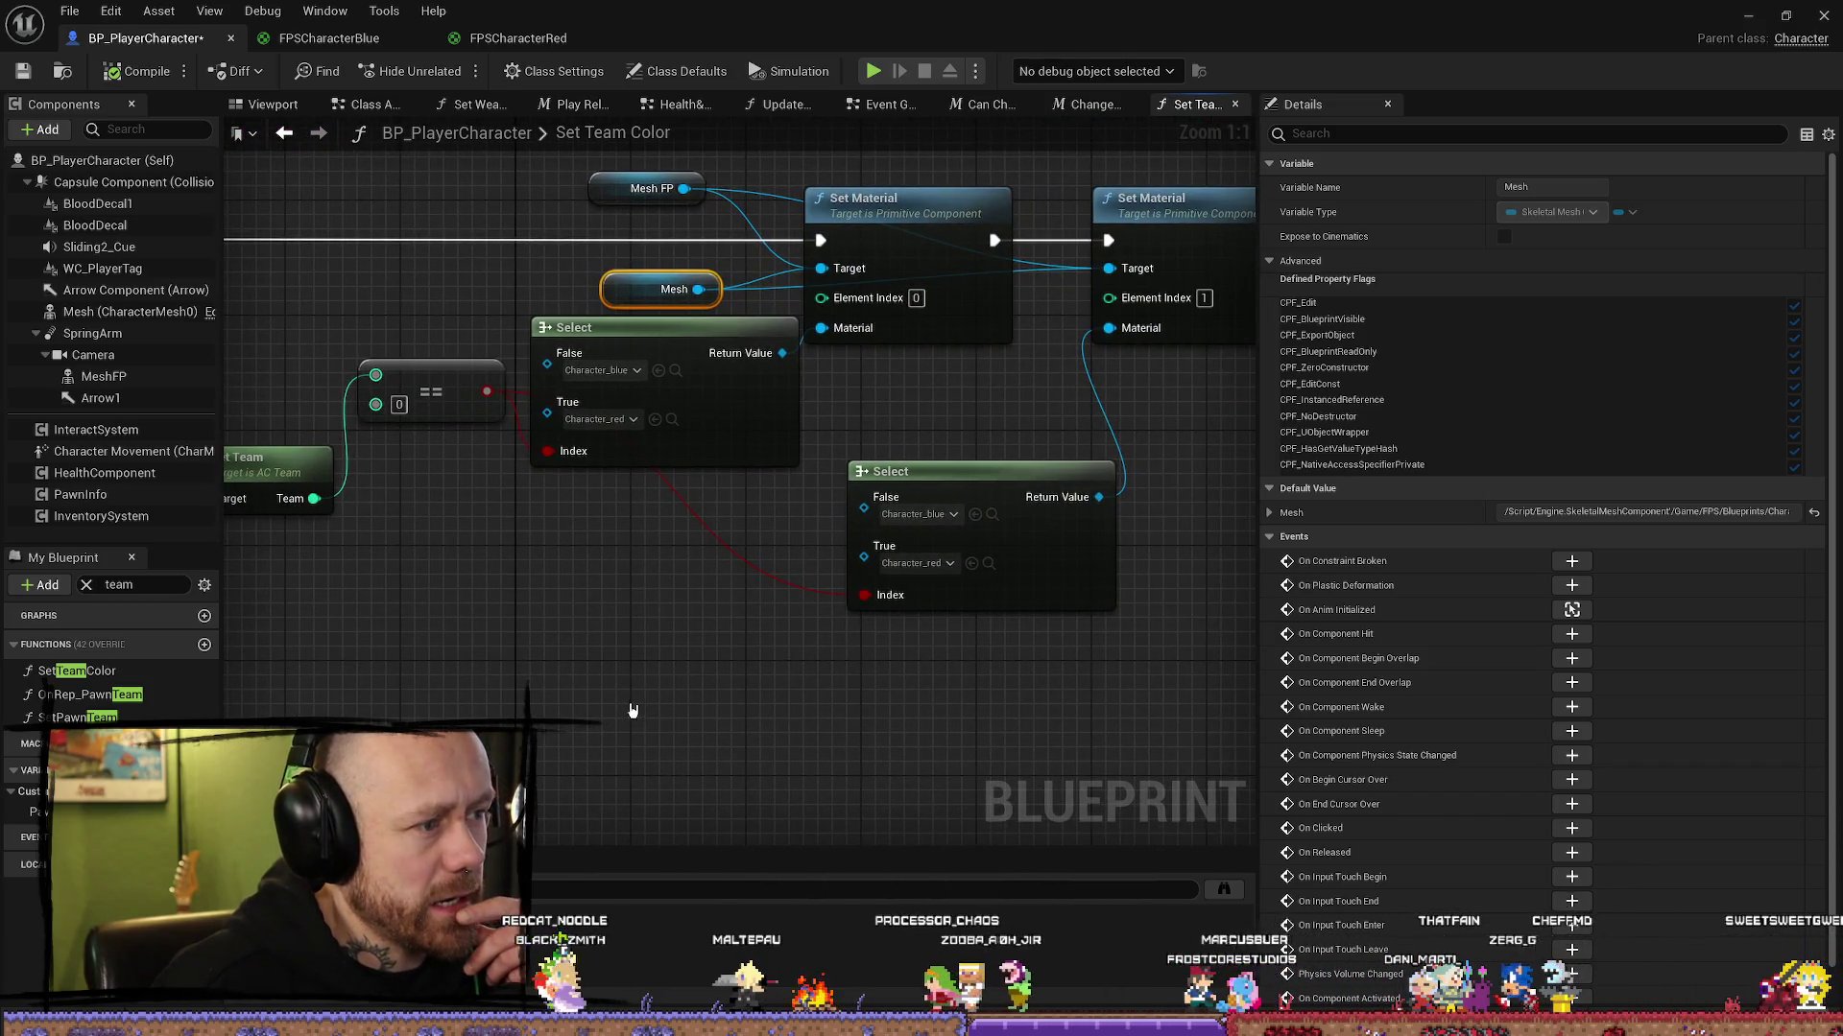
pyautogui.moveTo(936, 417); pyautogui.dragTo(842, 470)
pyautogui.click(823, 272)
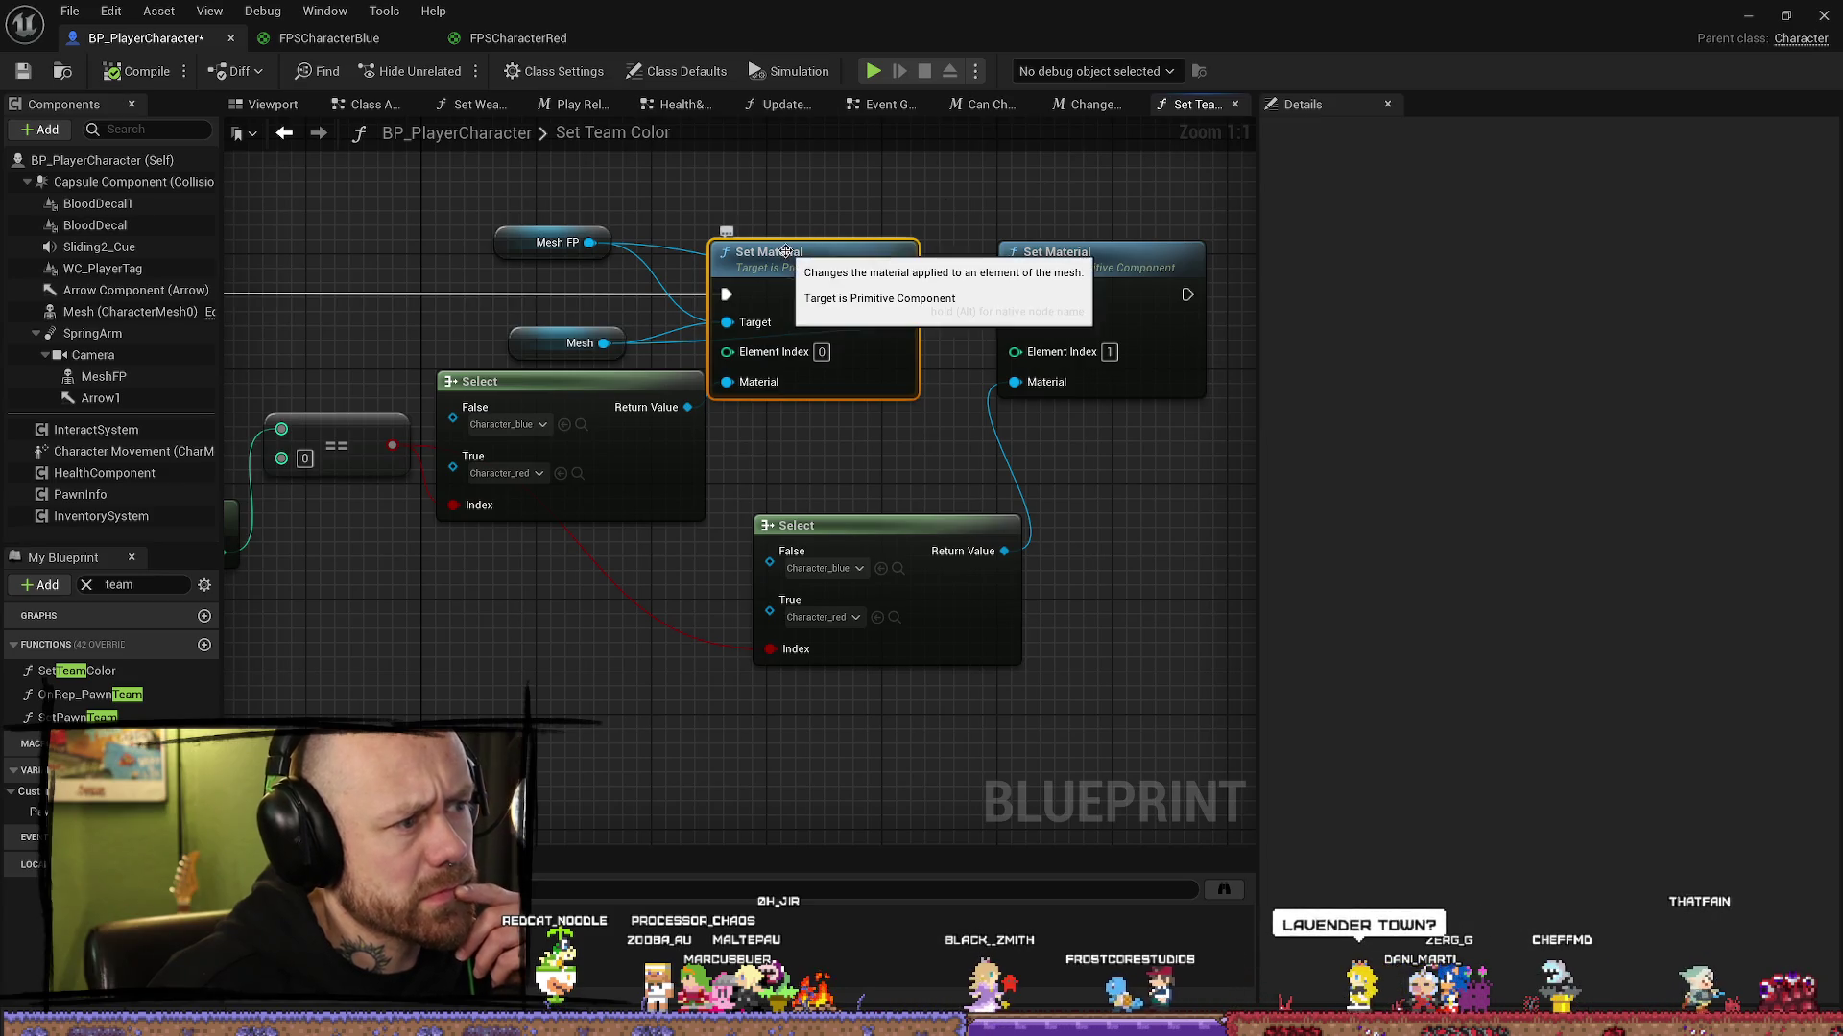
pyautogui.click(1058, 253)
pyautogui.moveTo(1055, 206); pyautogui.dragTo(1001, 195)
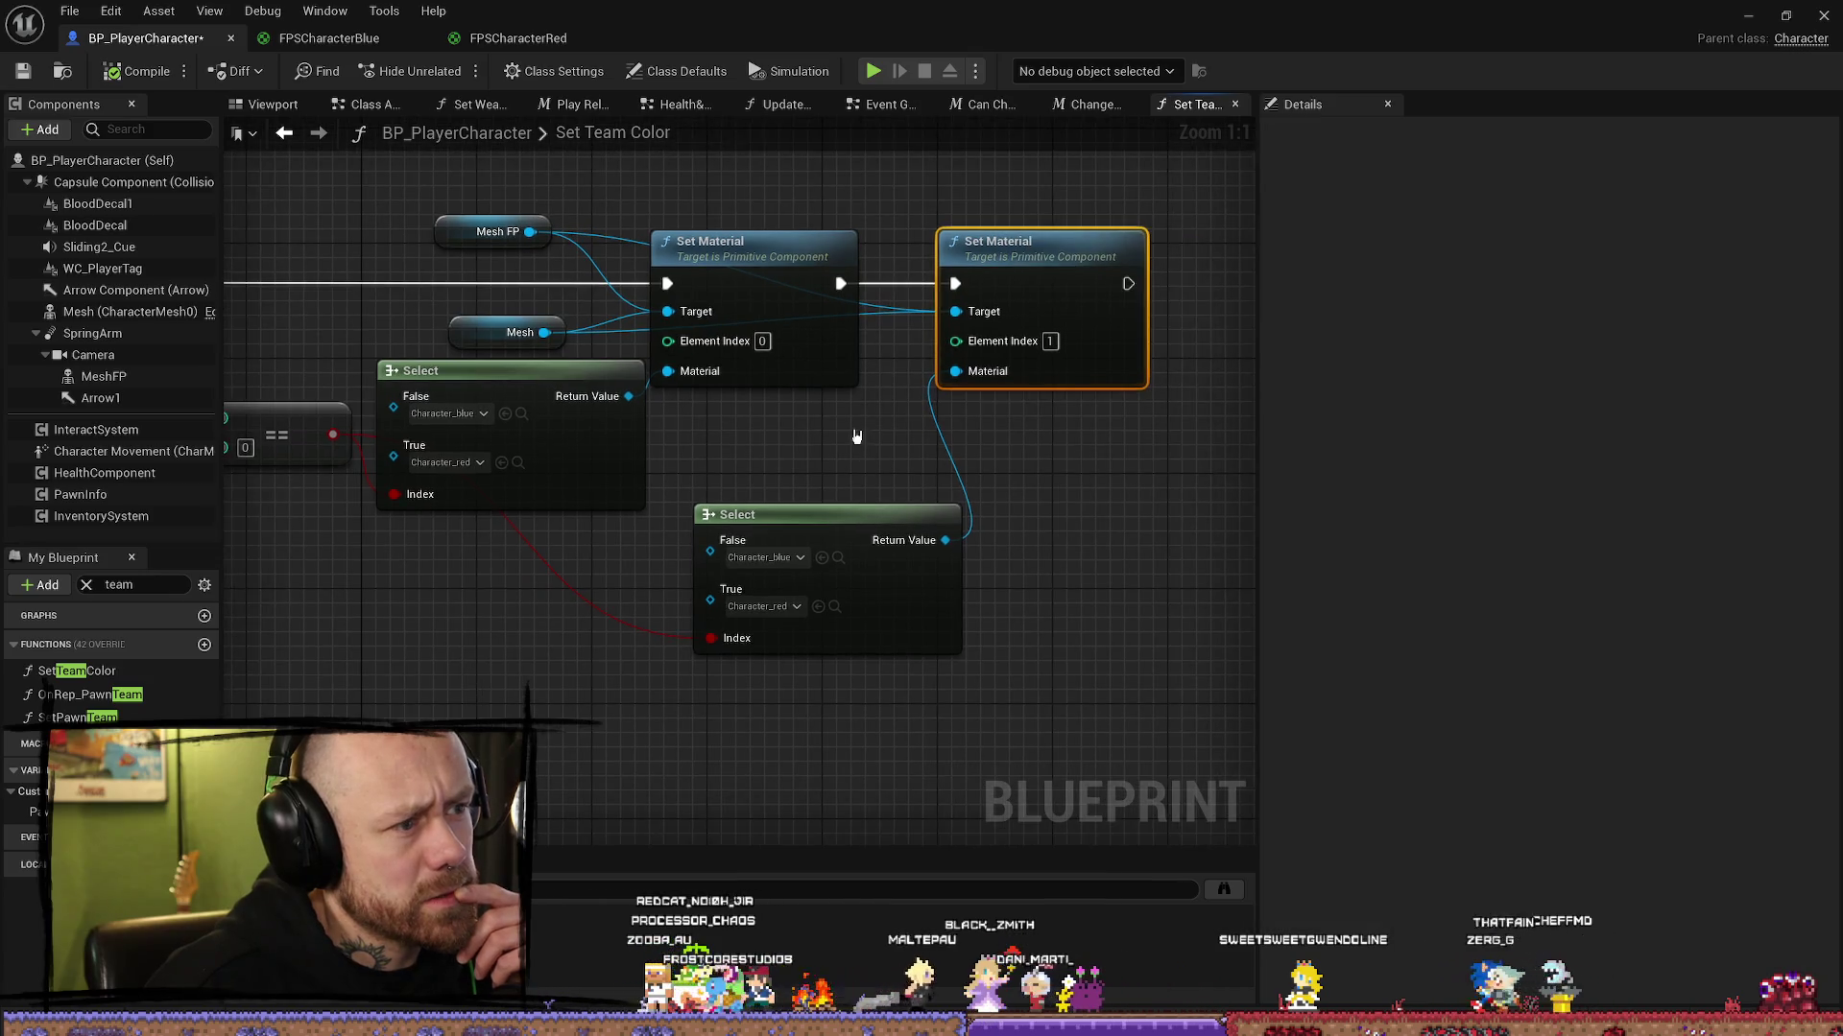
pyautogui.click(902, 427)
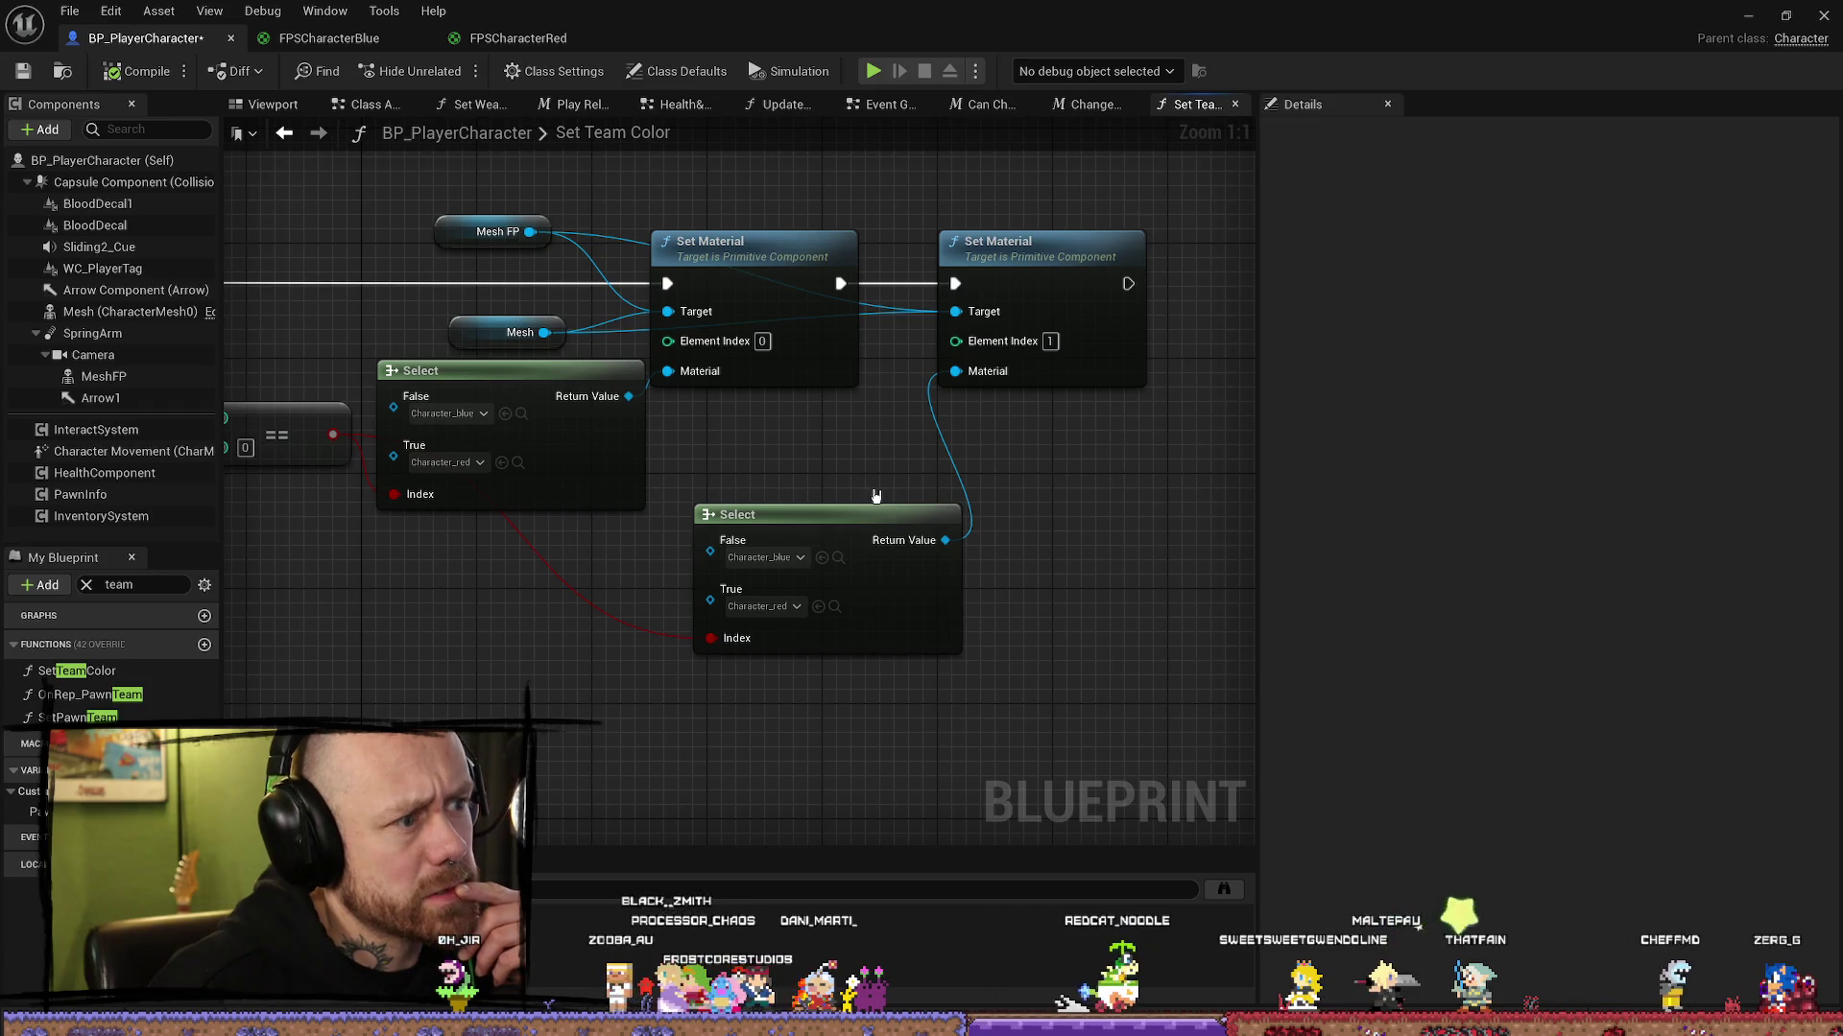
pyautogui.moveTo(1117, 490); pyautogui.dragTo(911, 456)
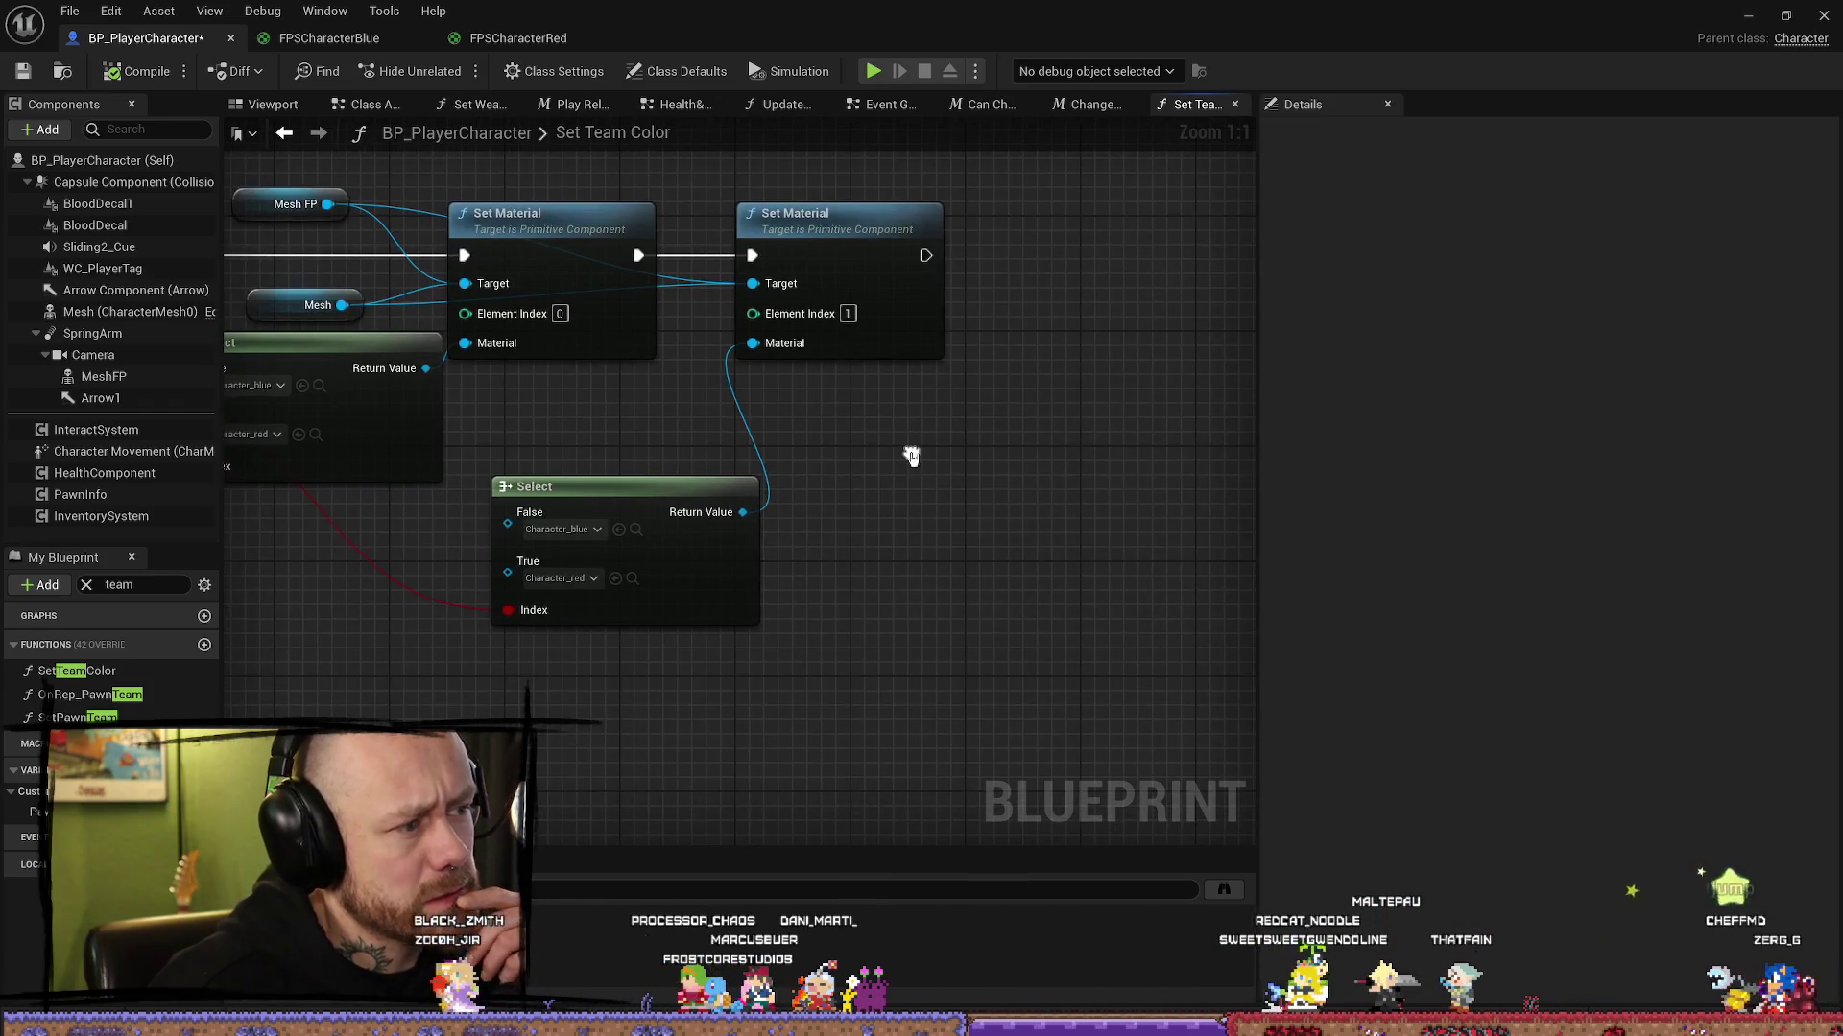
# Step: Reposition the second Set Material and Select nodes together
pyautogui.moveTo(857, 633); pyautogui.dragTo(743, 312)
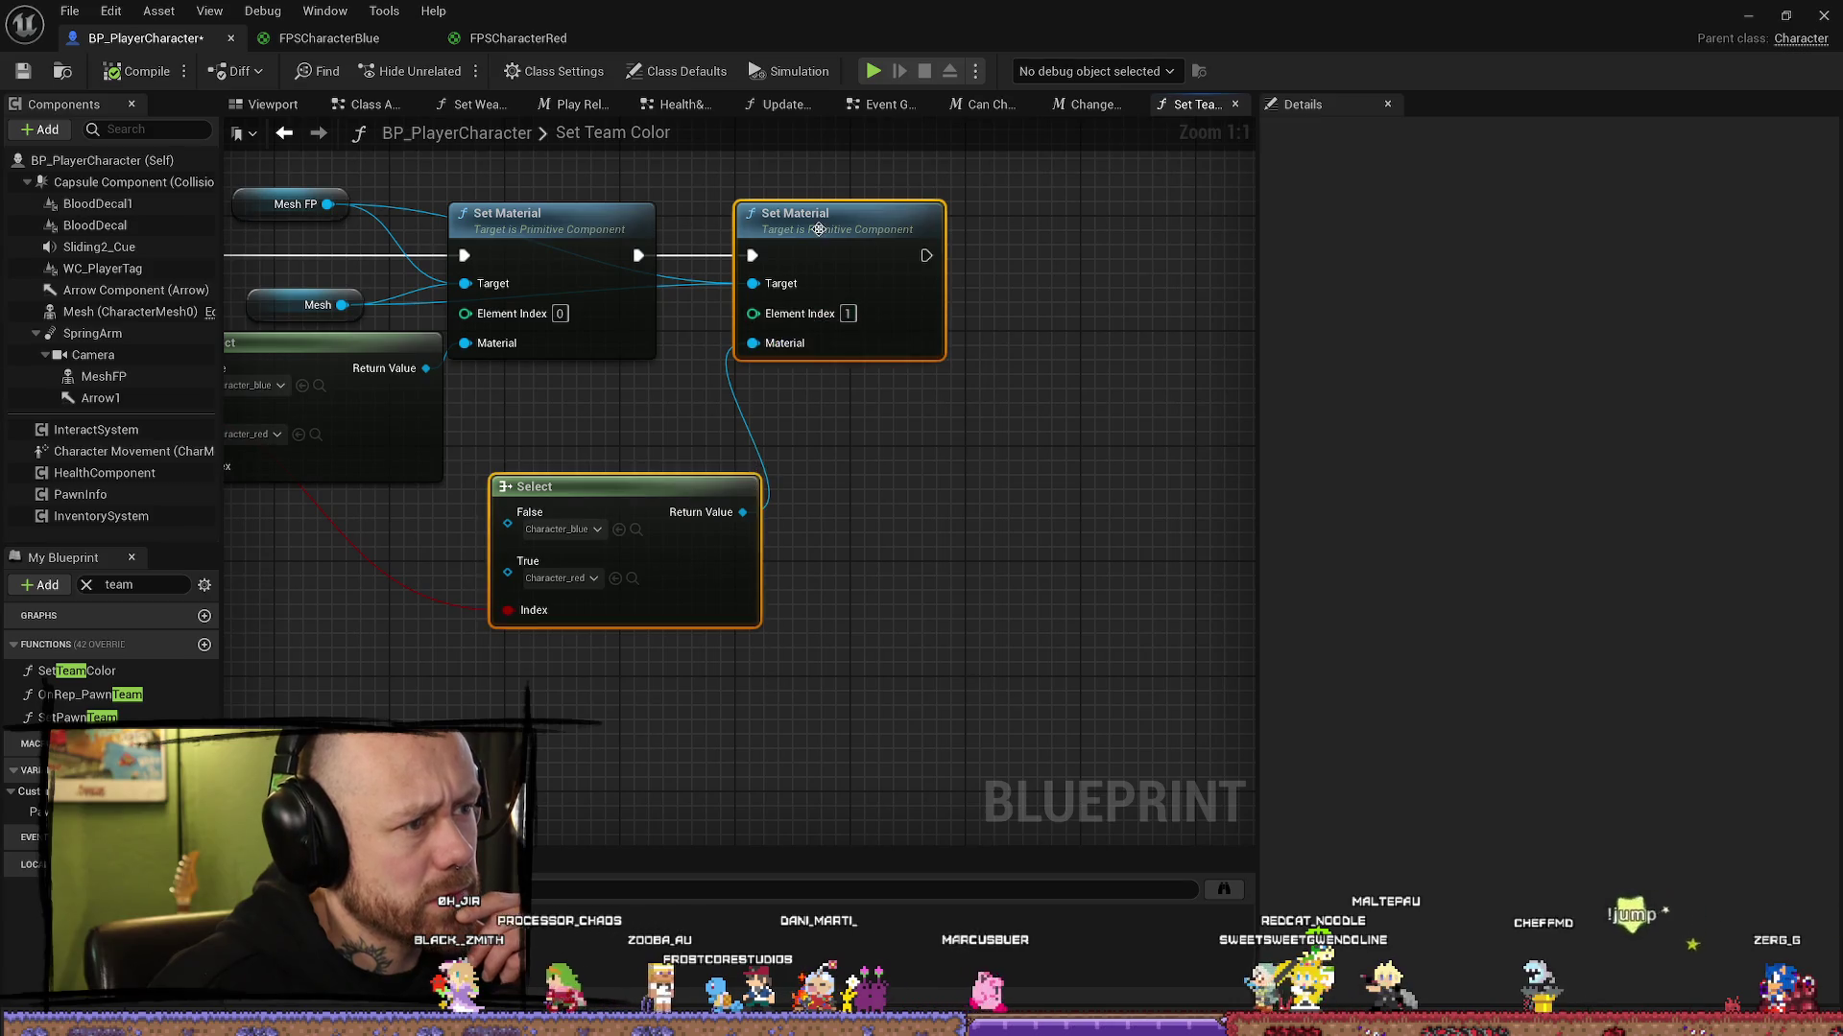
pyautogui.moveTo(543, 494); pyautogui.dragTo(858, 494)
pyautogui.moveTo(790, 435)
pyautogui.mouseDown()
pyautogui.moveTo(1020, 403)
pyautogui.moveTo(881, 476)
pyautogui.mouseUp()
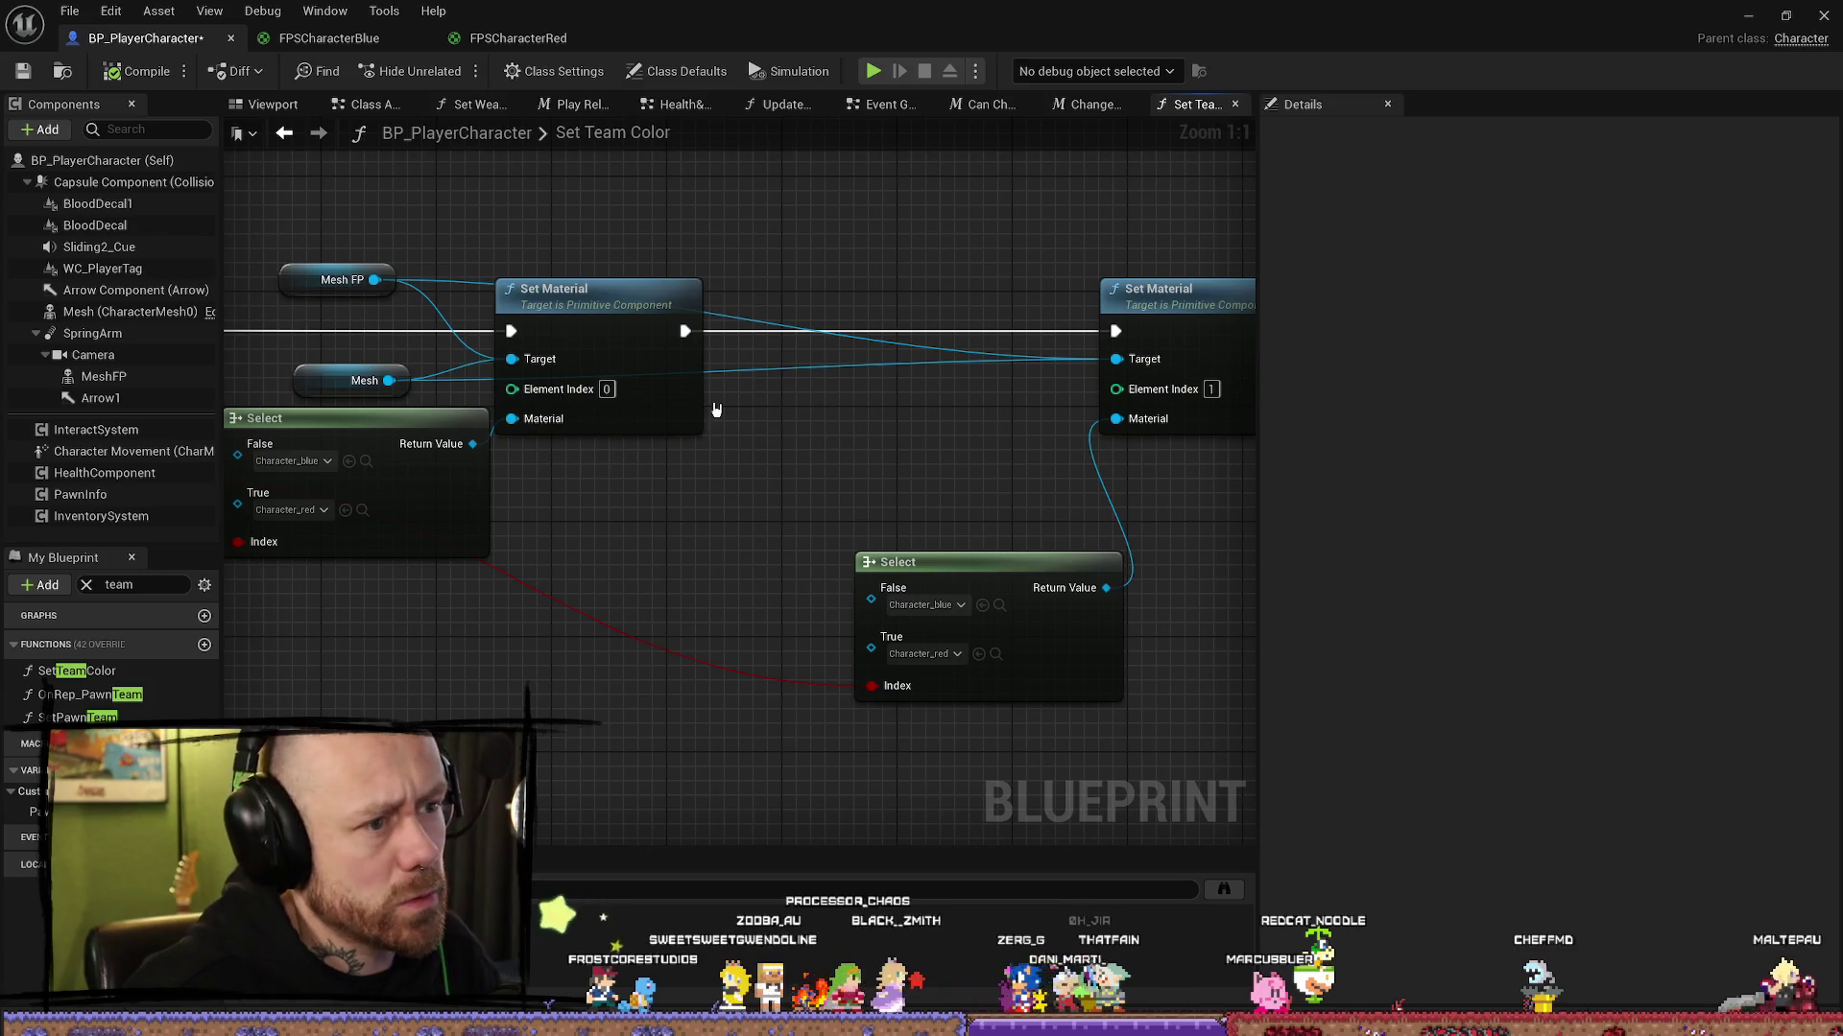
pyautogui.moveTo(1182, 681)
pyautogui.mouseDown()
pyautogui.moveTo(975, 666)
pyautogui.moveTo(895, 208)
pyautogui.mouseUp()
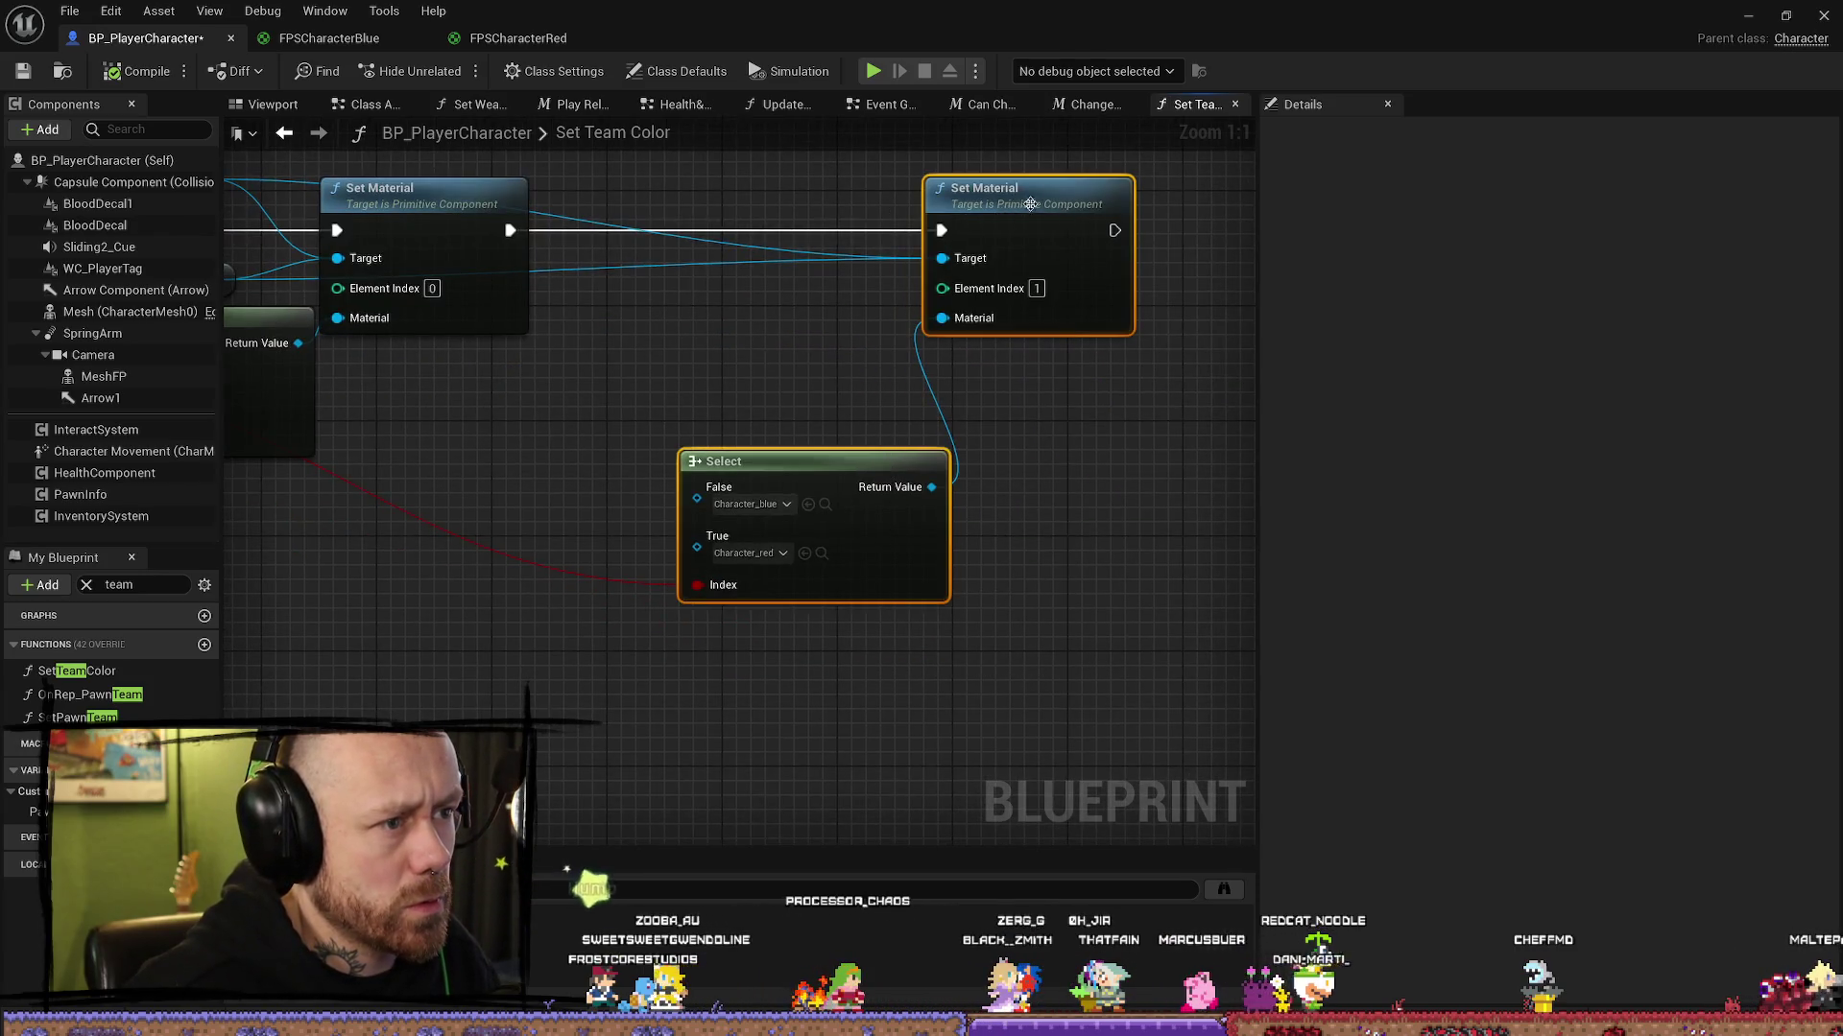
pyautogui.moveTo(1029, 203); pyautogui.dragTo(746, 201)
pyautogui.moveTo(459, 188); pyautogui.dragTo(882, 351)
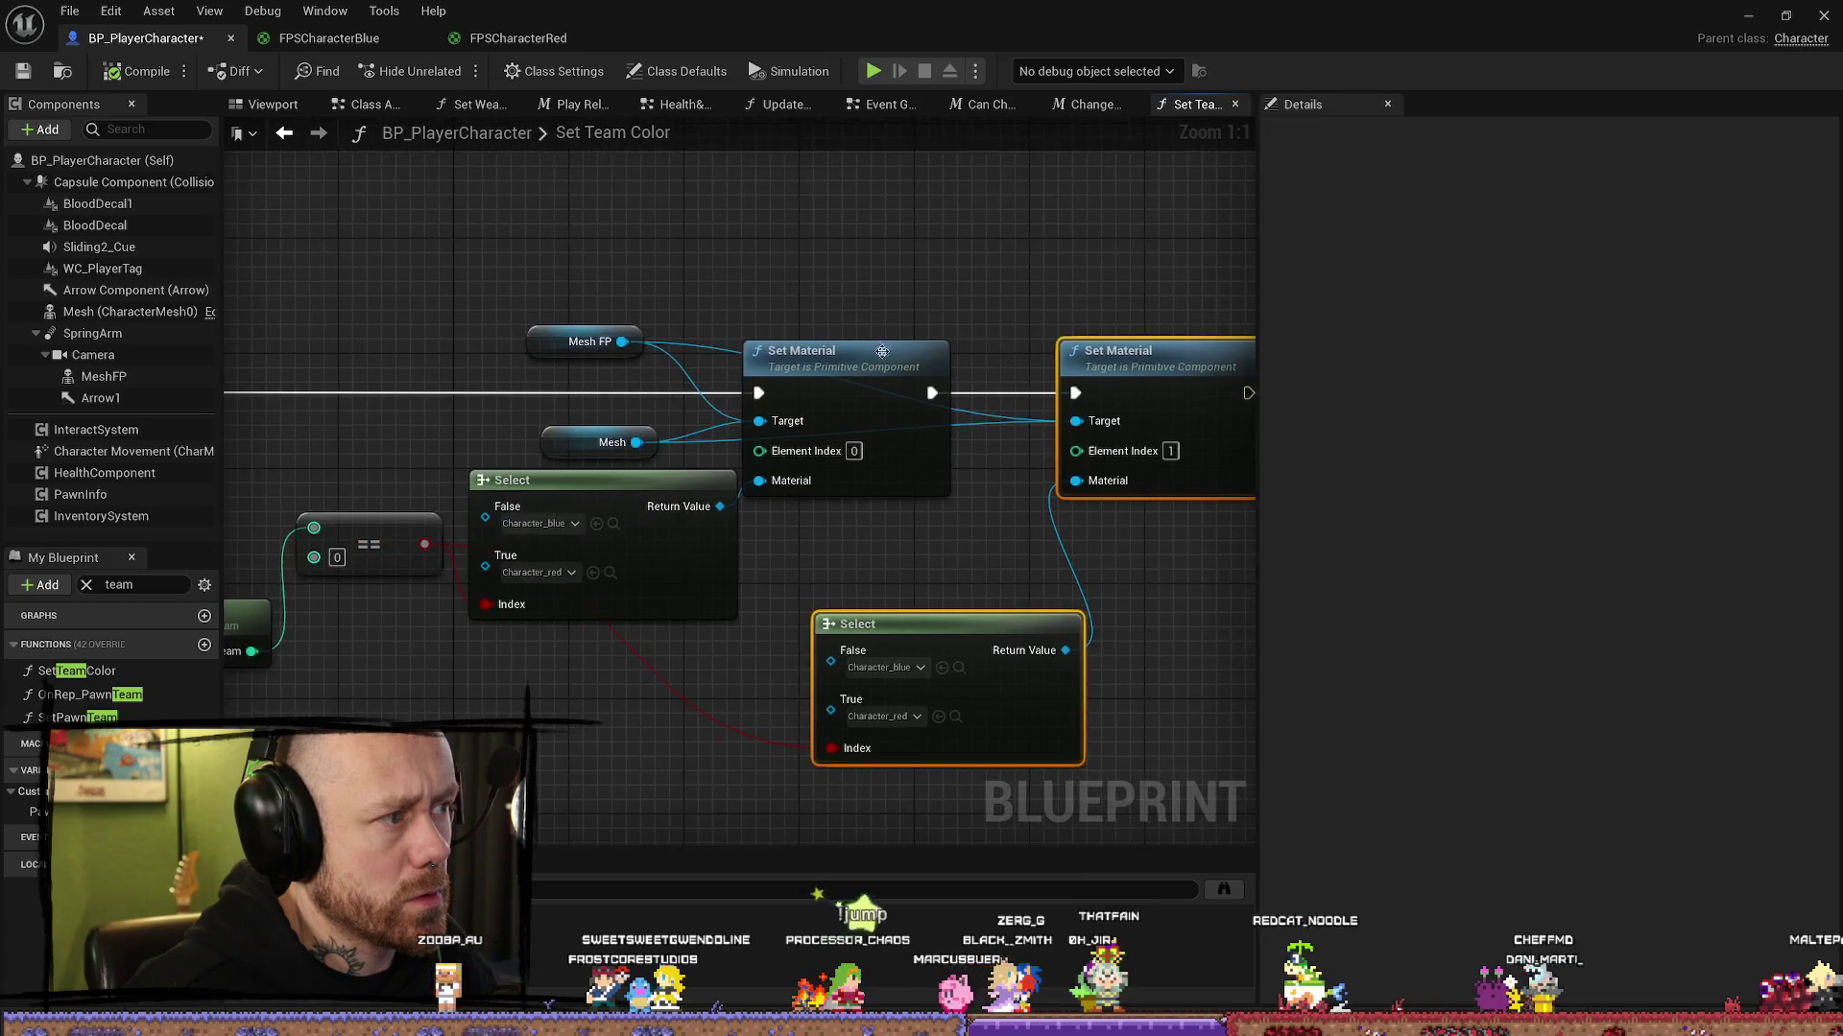
# Step: Move the Mesh reference node off to the right and copy both Set Material nodes
pyautogui.click(564, 450)
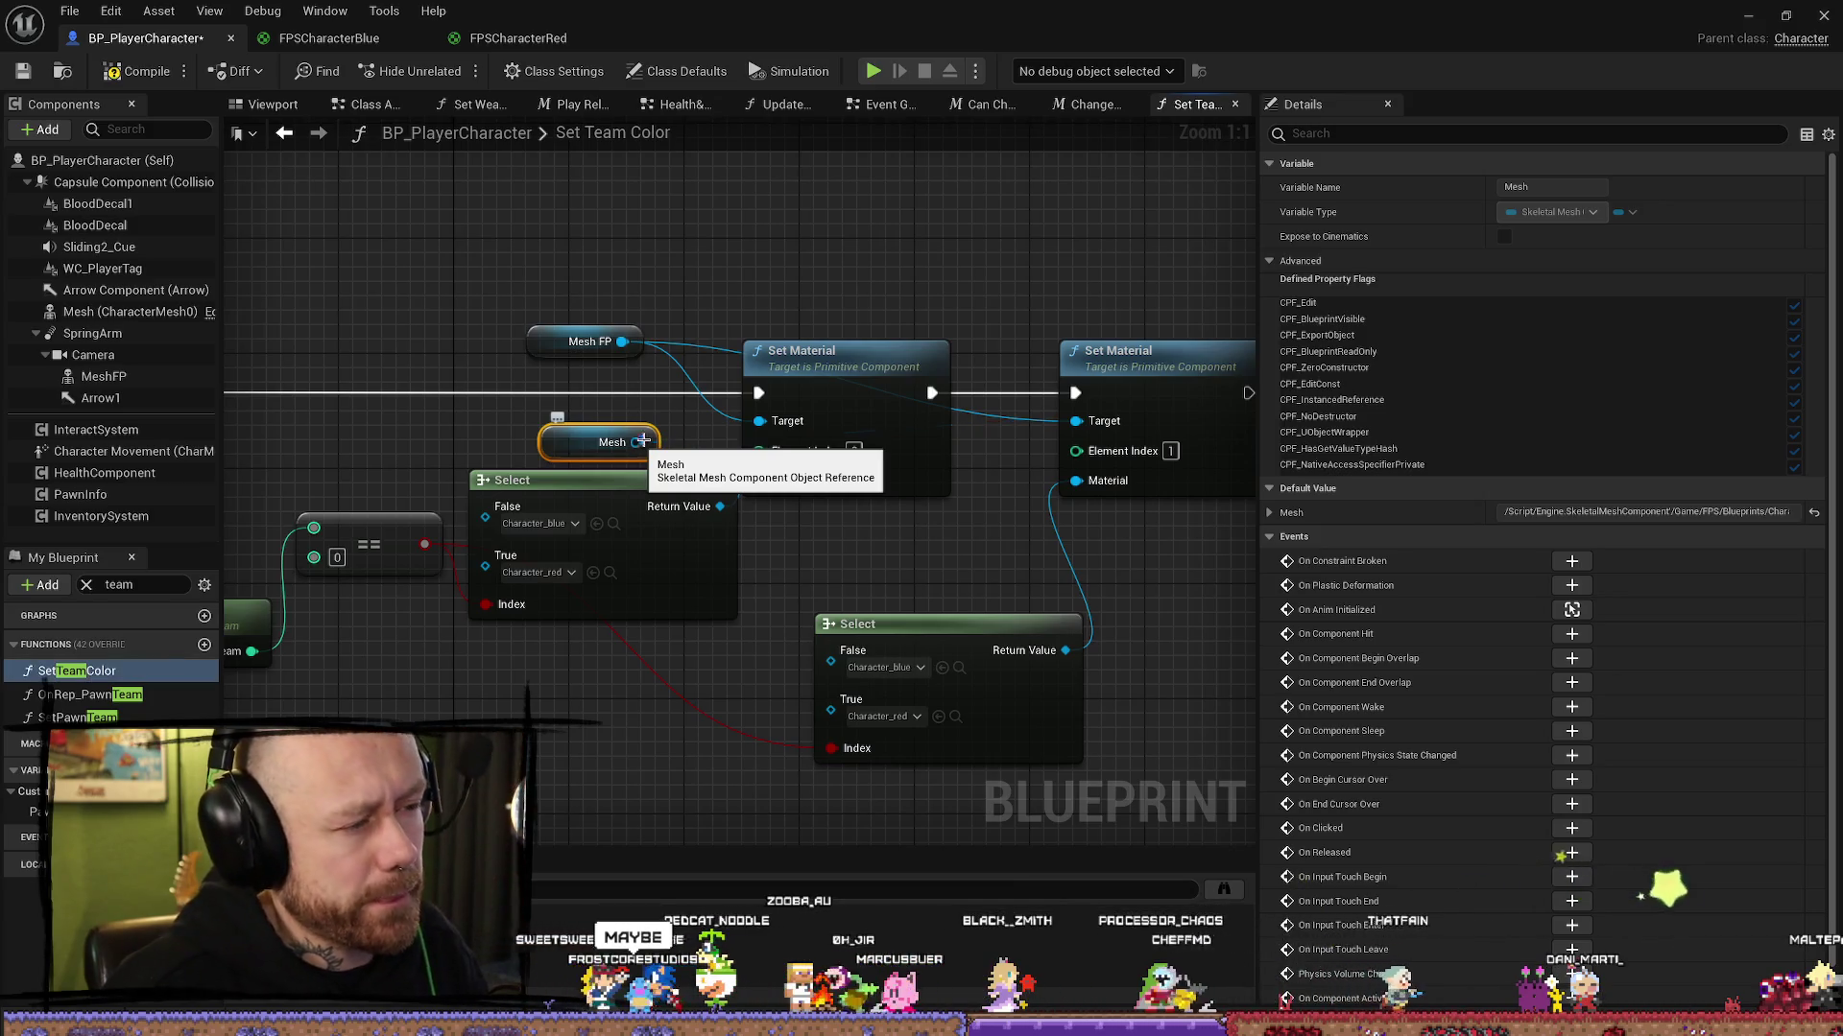
pyautogui.moveTo(979, 317); pyautogui.dragTo(756, 237)
pyautogui.moveTo(321, 370)
pyautogui.mouseDown()
pyautogui.moveTo(727, 422)
pyautogui.moveTo(1114, 438)
pyautogui.moveTo(900, 394)
pyautogui.moveTo(987, 405)
pyautogui.mouseUp()
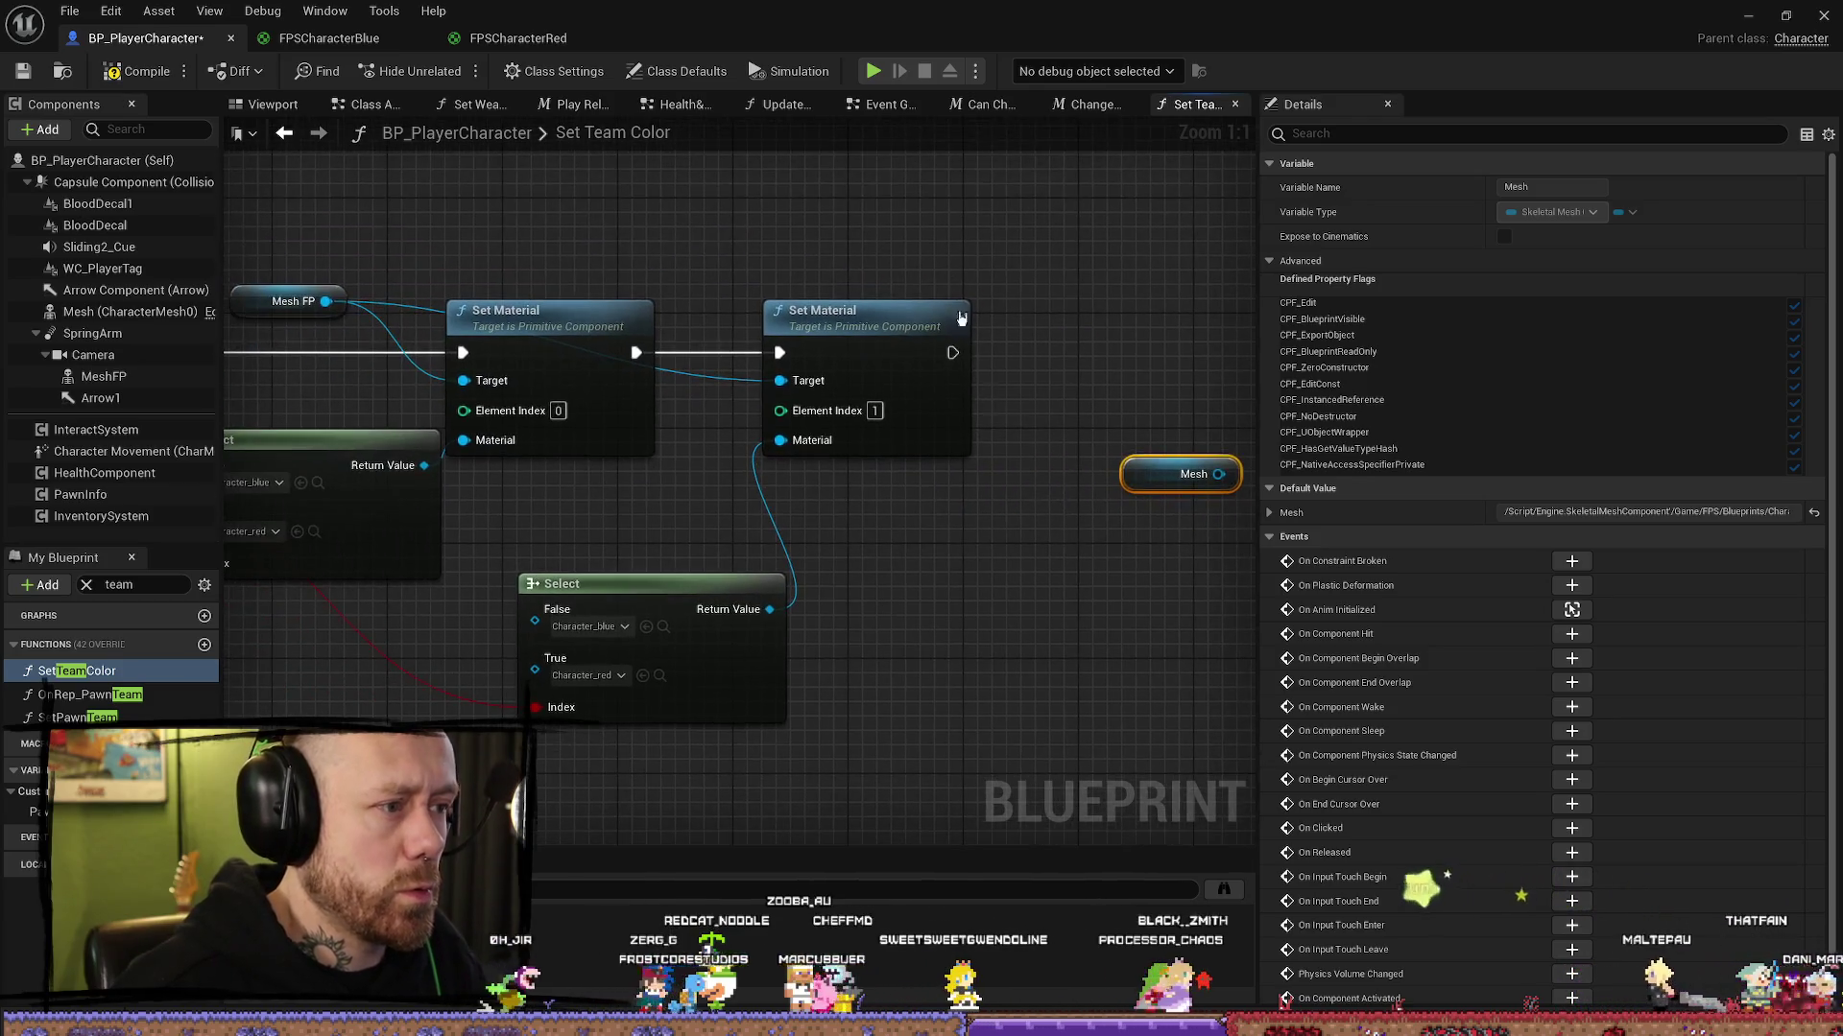
pyautogui.moveTo(624, 484)
pyautogui.mouseDown()
pyautogui.moveTo(806, 422)
pyautogui.moveTo(740, 378)
pyautogui.moveTo(866, 328)
pyautogui.mouseUp()
pyautogui.hotkey('ctrl', 'c')
# Step: Paste the two Set Material nodes, chain them after the originals, and target Mesh
pyautogui.click(1013, 292)
pyautogui.hotkey('ctrl', 'v')
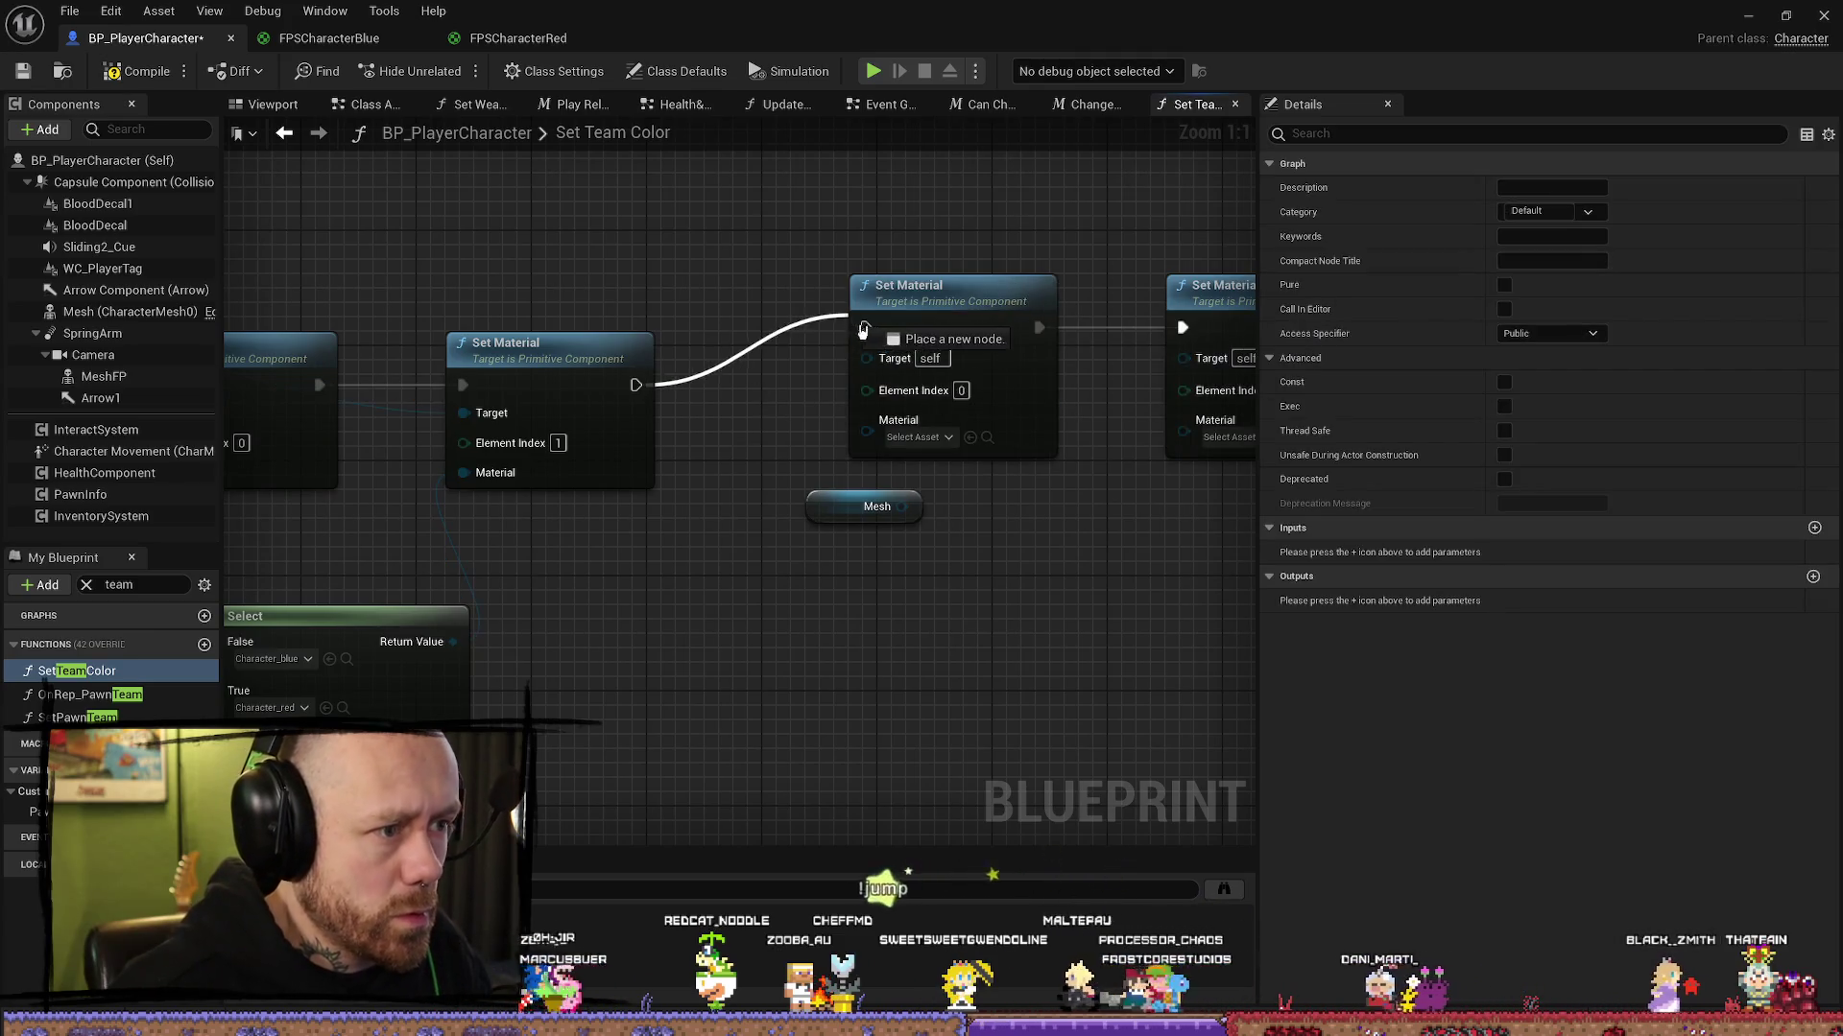
pyautogui.moveTo(835, 257); pyautogui.dragTo(1248, 452)
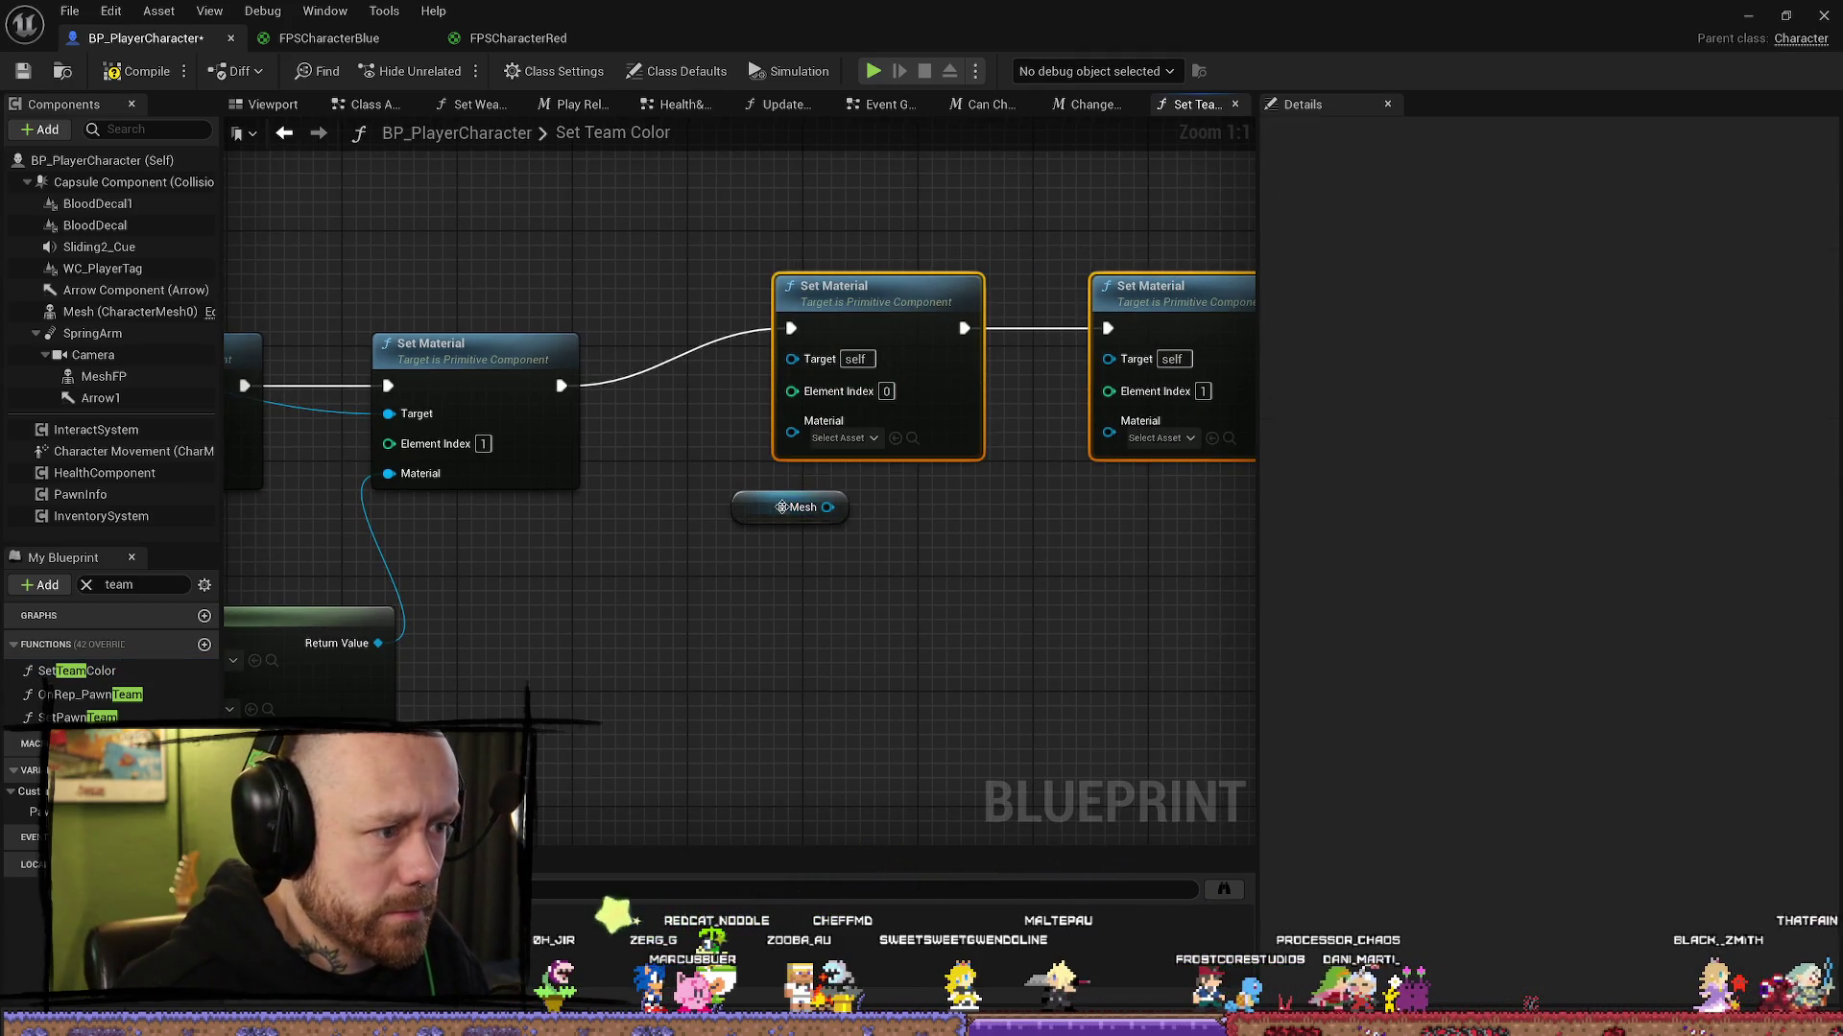
pyautogui.moveTo(827, 507)
pyautogui.mouseDown()
pyautogui.moveTo(785, 408)
pyautogui.moveTo(792, 357)
pyautogui.mouseUp()
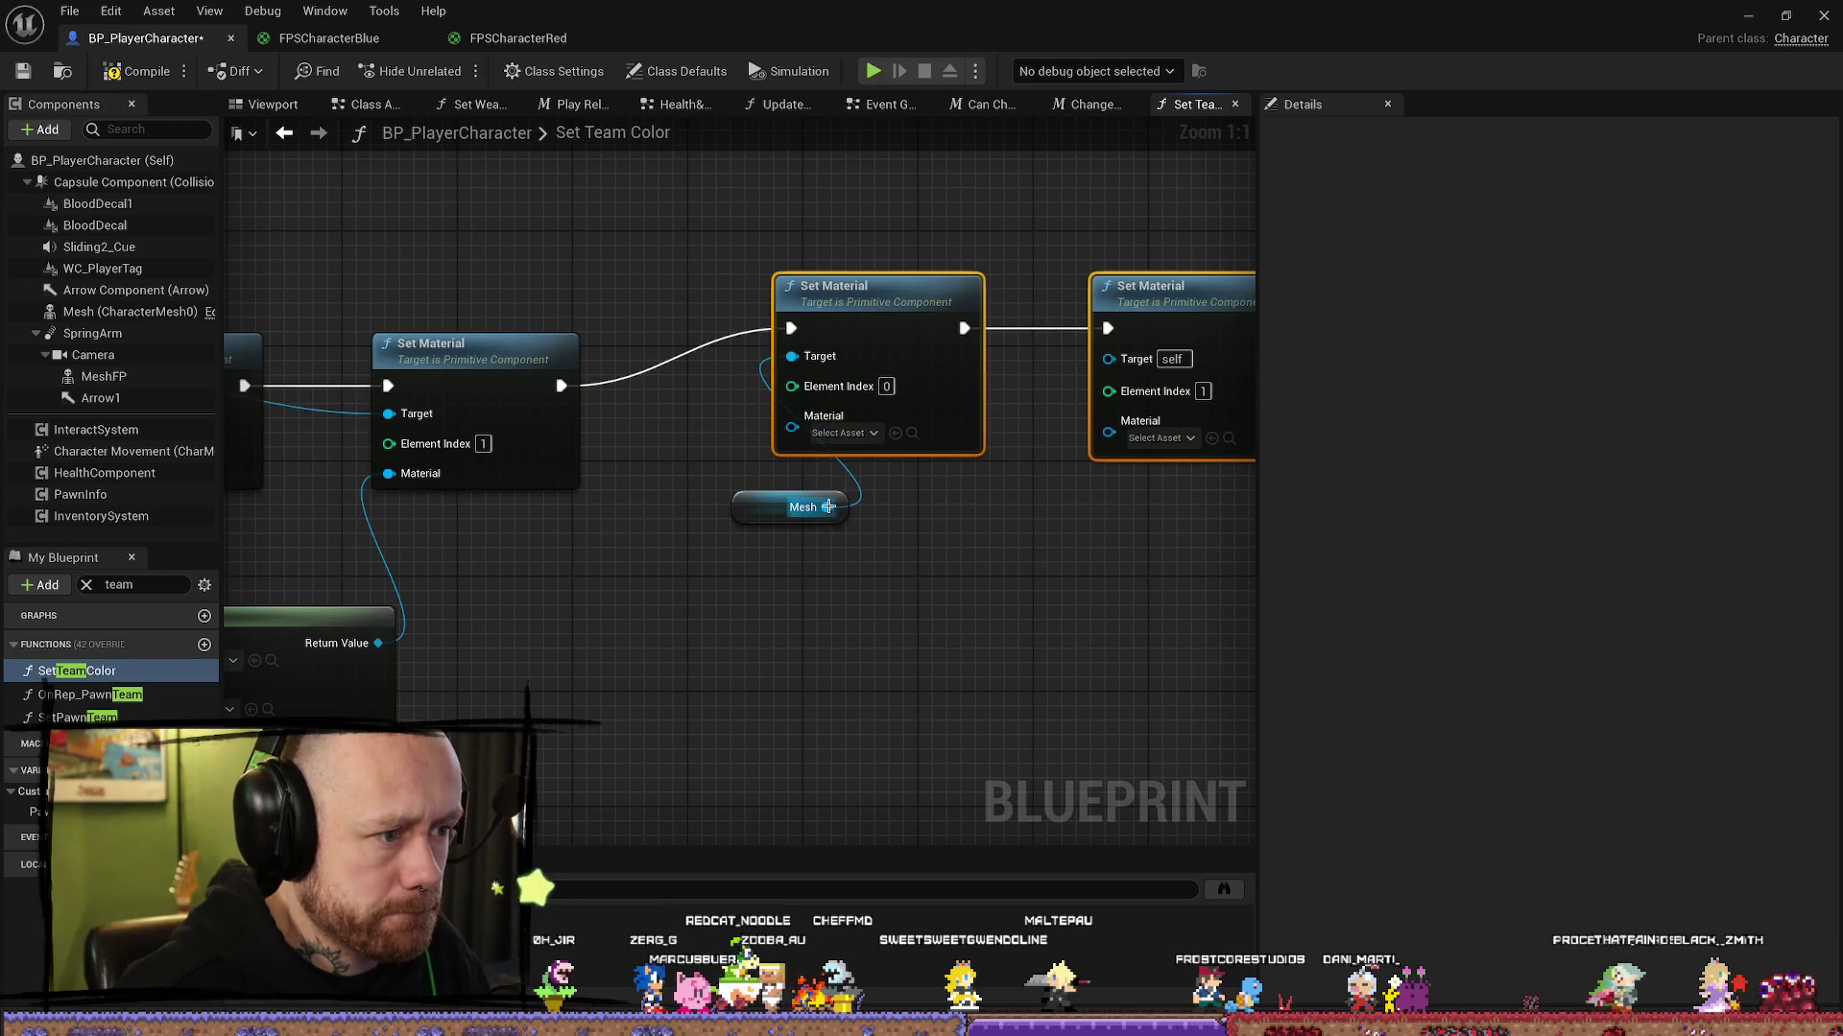
pyautogui.moveTo(827, 507); pyautogui.dragTo(1109, 358)
# Step: Place Mesh above the new pair and wire the Select results into their Material pins
pyautogui.click(768, 506)
pyautogui.moveTo(747, 514); pyautogui.dragTo(689, 213)
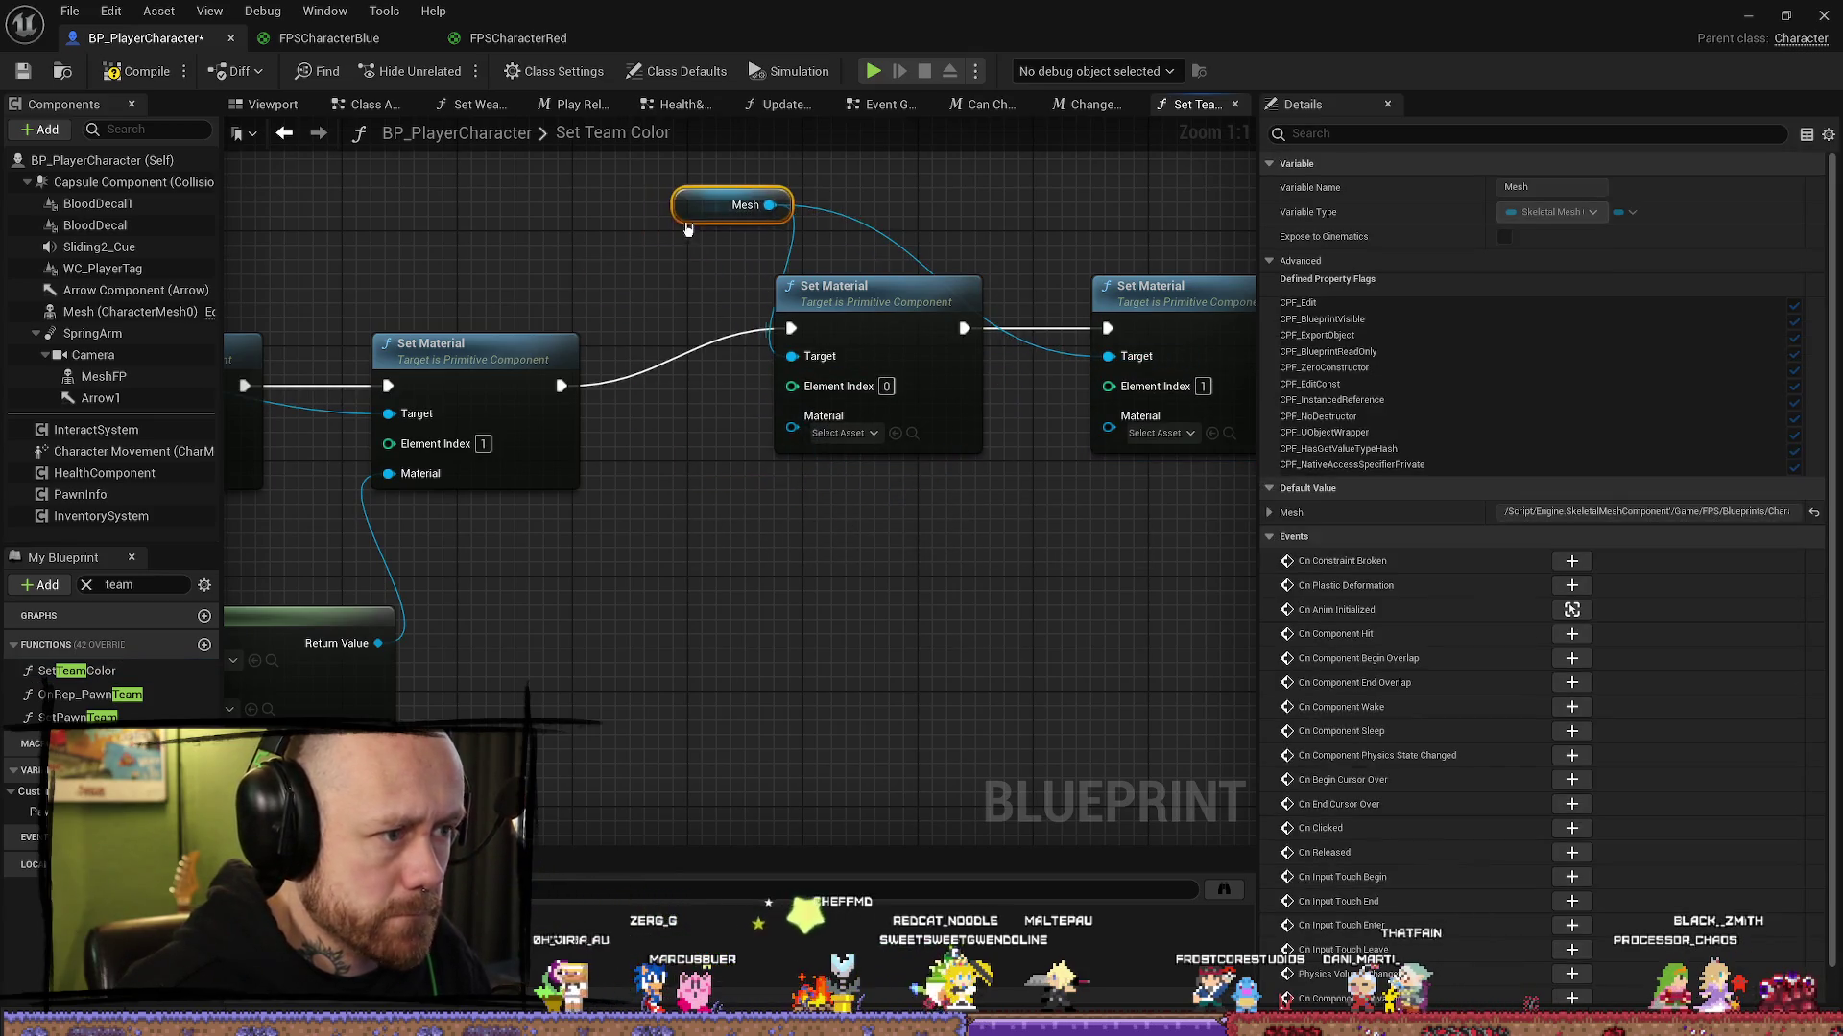
pyautogui.moveTo(1169, 246)
pyautogui.mouseDown()
pyautogui.moveTo(911, 288)
pyautogui.moveTo(867, 366)
pyautogui.moveTo(888, 332)
pyautogui.moveTo(867, 345)
pyautogui.moveTo(905, 563)
pyautogui.moveTo(720, 498)
pyautogui.moveTo(630, 653)
pyautogui.moveTo(983, 716)
pyautogui.moveTo(740, 700)
pyautogui.mouseUp()
pyautogui.scroll(-1, 1061, 506)
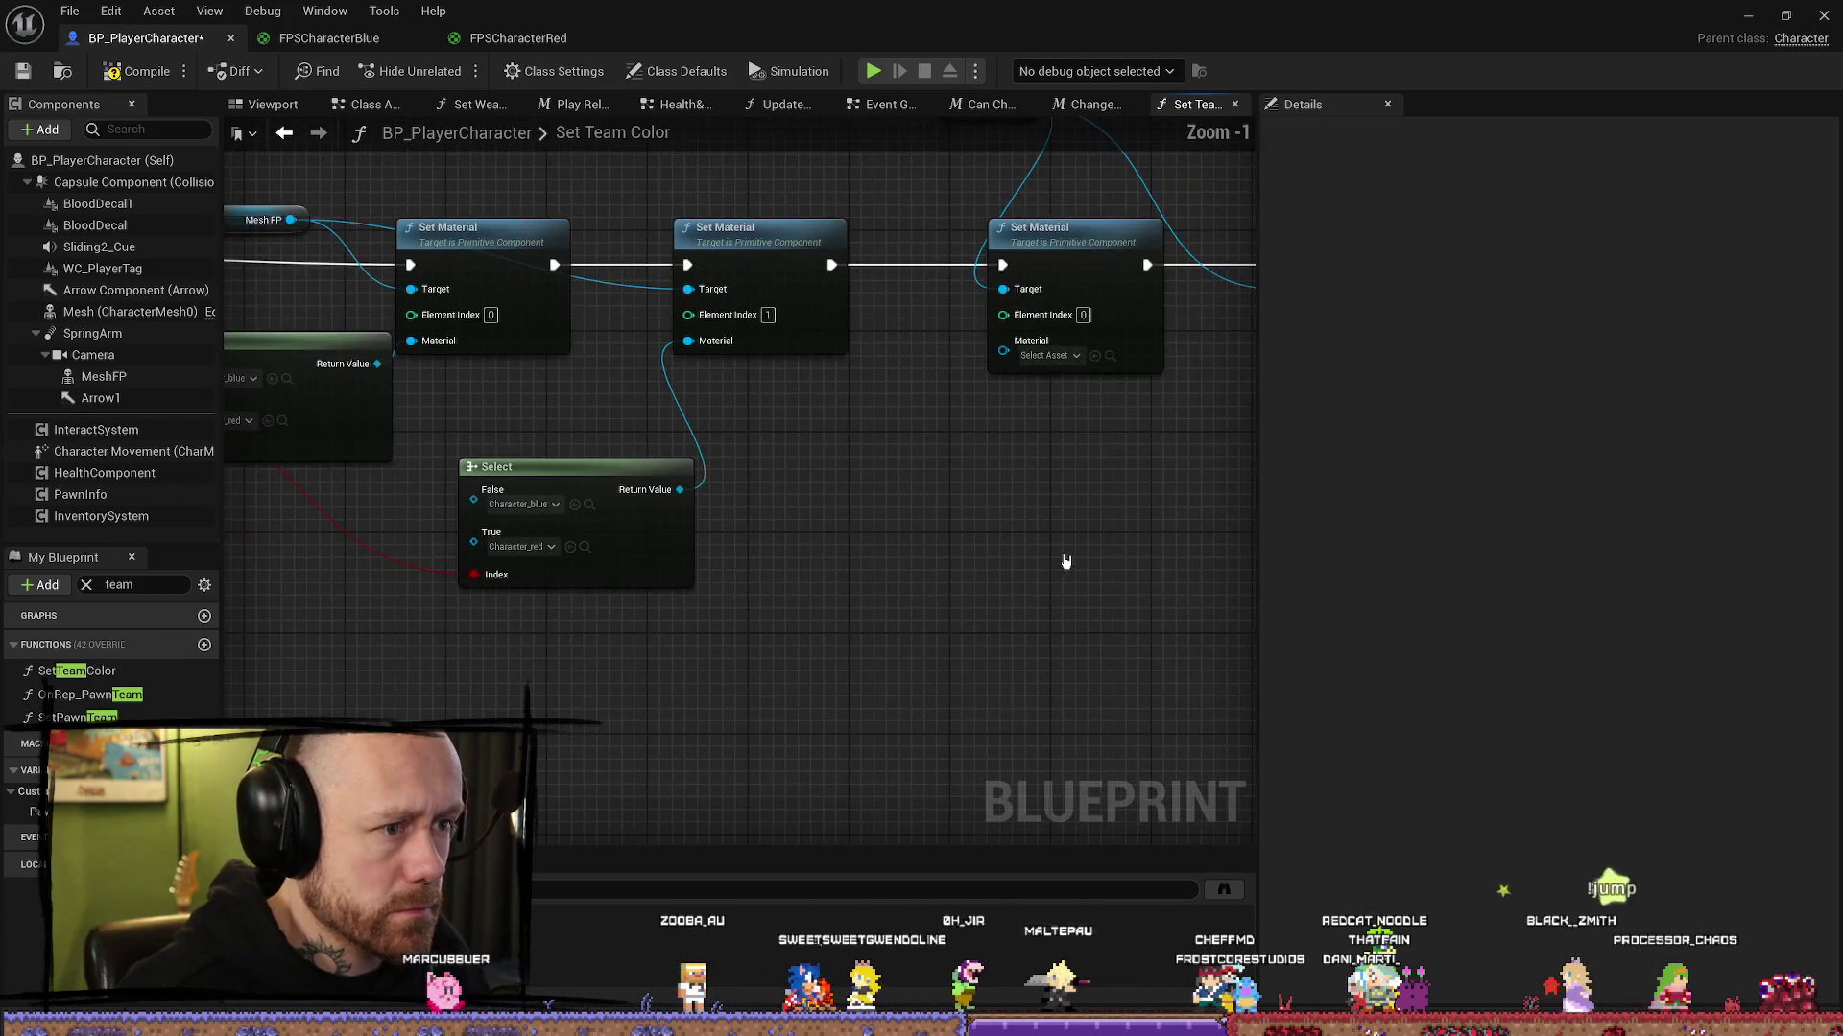
pyautogui.moveTo(1061, 505)
pyautogui.mouseDown()
pyautogui.moveTo(821, 582)
pyautogui.moveTo(958, 560)
pyautogui.mouseUp()
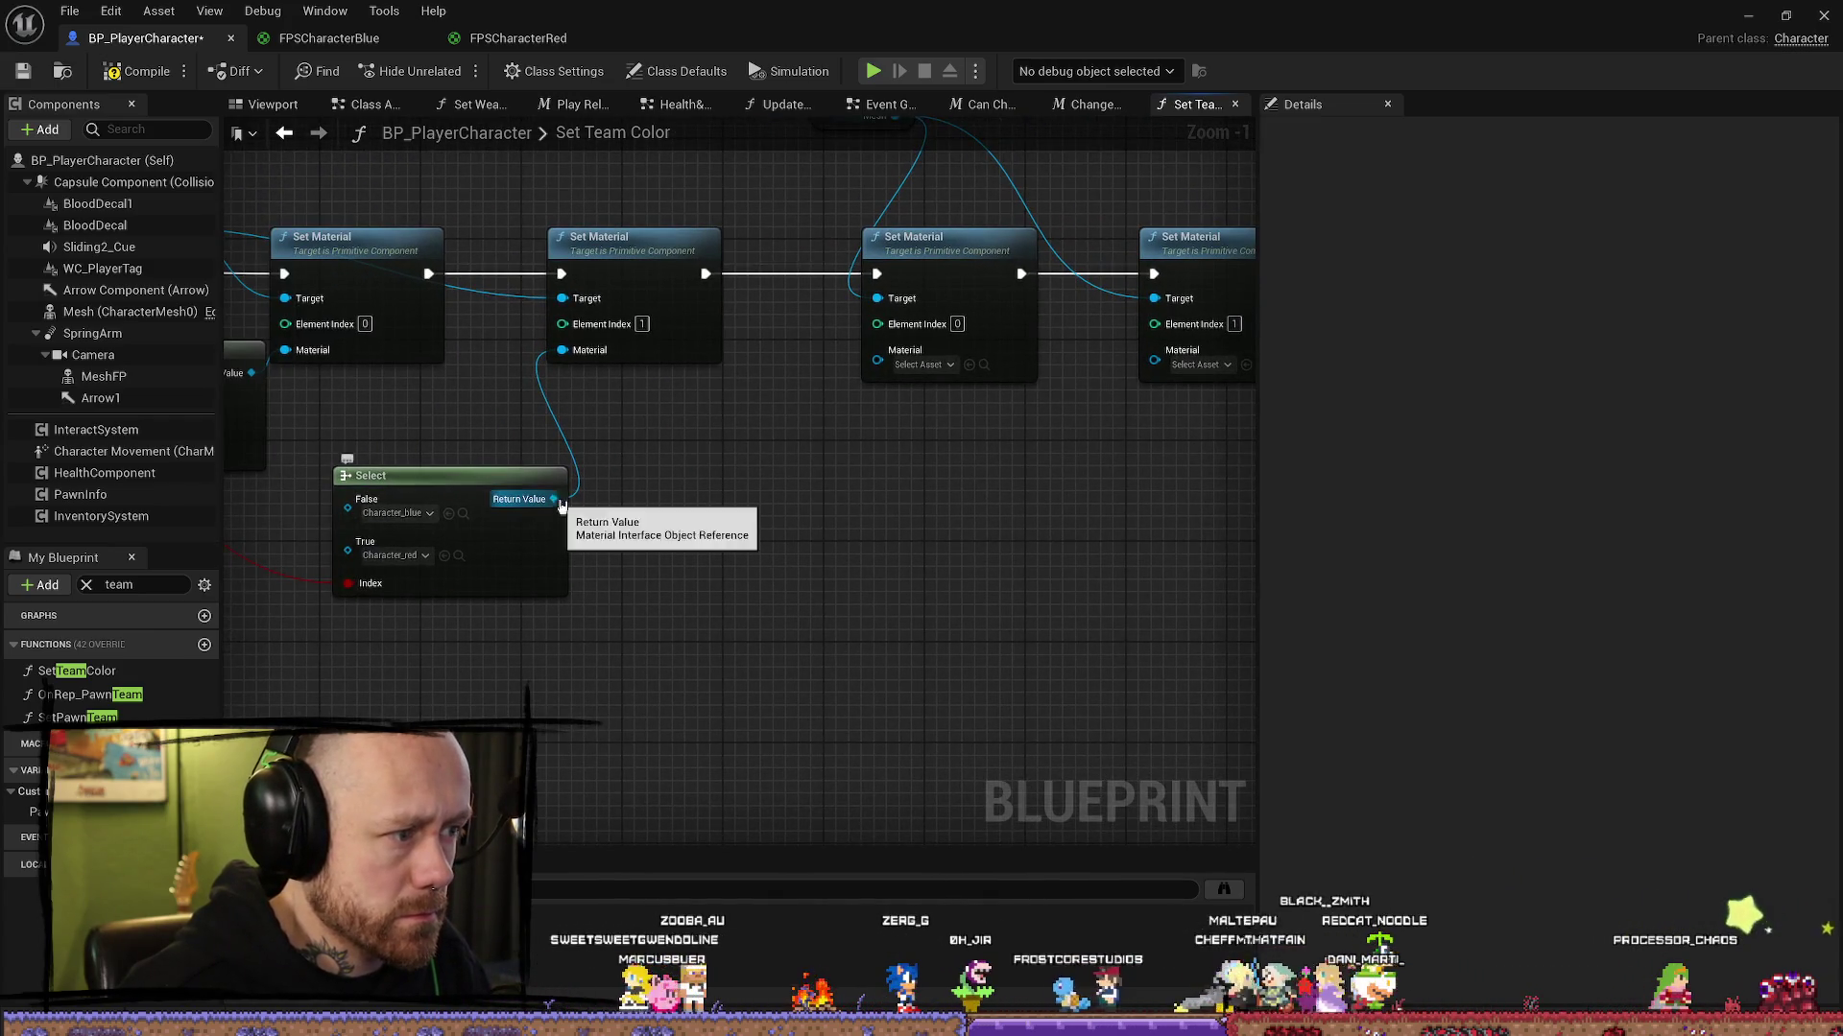
pyautogui.moveTo(553, 499); pyautogui.dragTo(1150, 363)
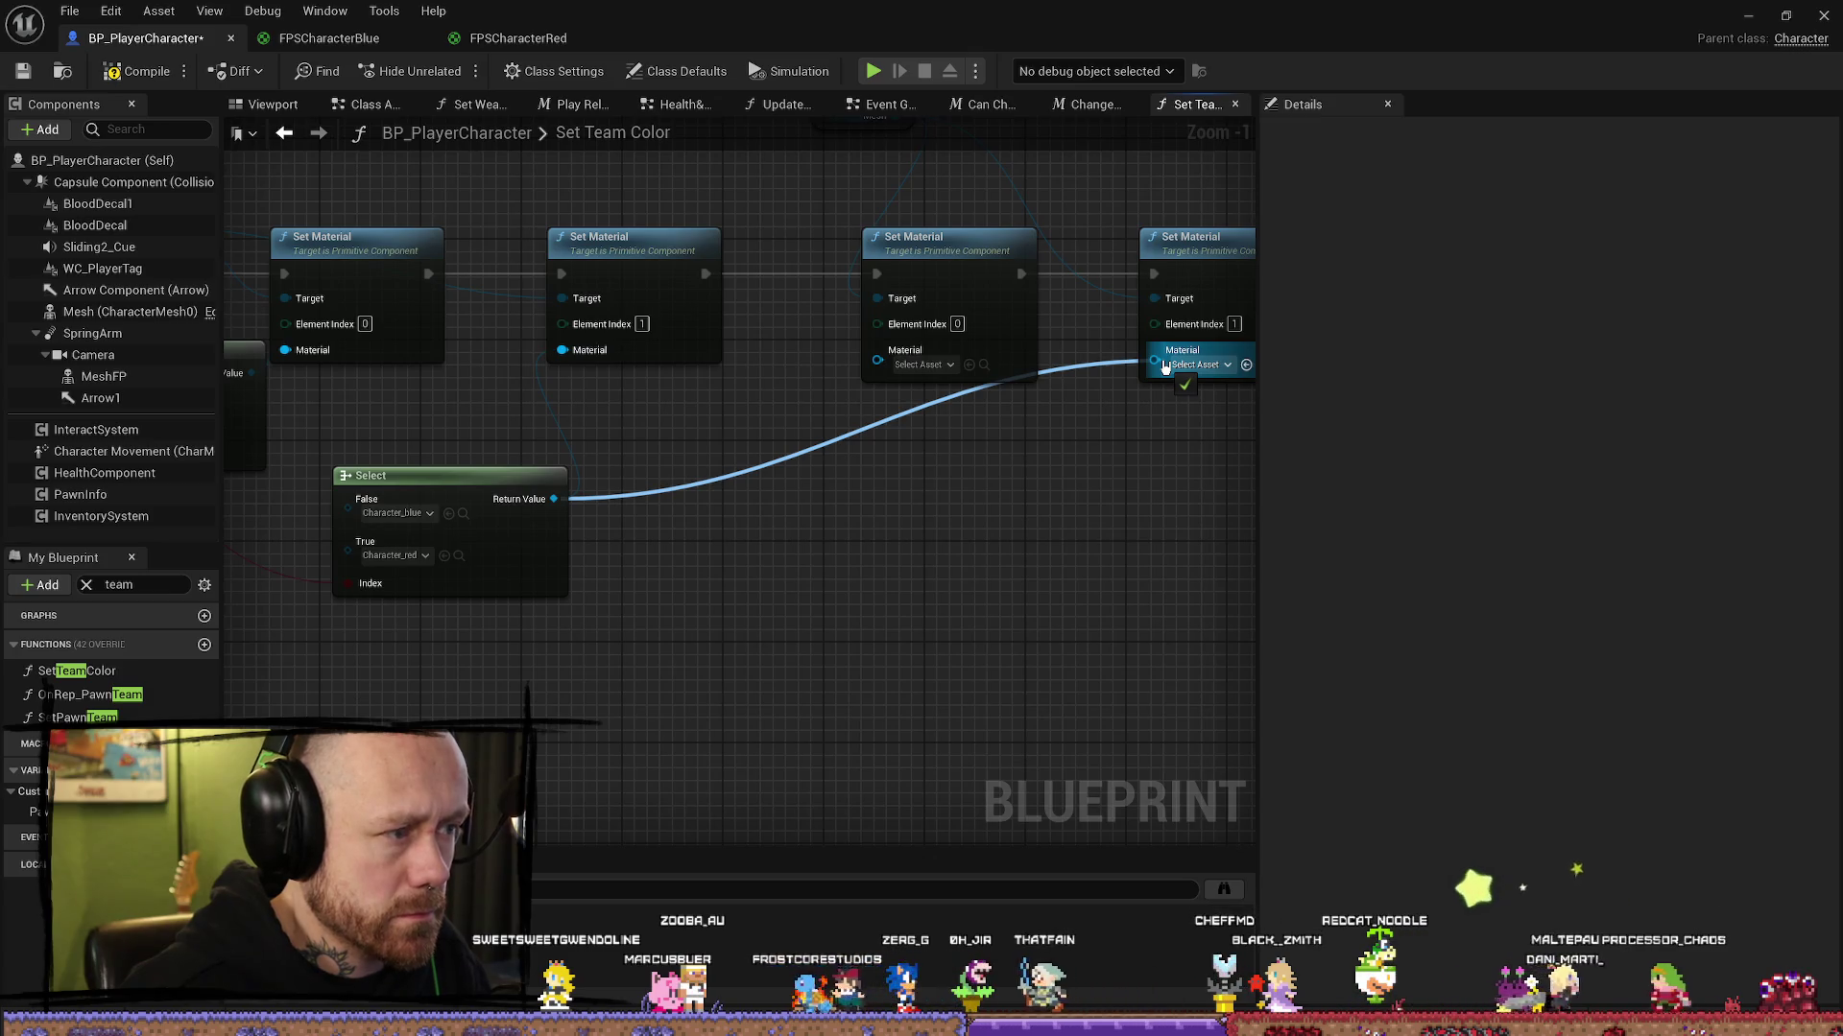
pyautogui.moveTo(672, 590); pyautogui.dragTo(914, 593)
pyautogui.moveTo(492, 376)
pyautogui.mouseDown()
pyautogui.moveTo(1357, 522)
pyautogui.moveTo(1002, 416)
pyautogui.moveTo(1246, 670)
pyautogui.moveTo(803, 370)
pyautogui.mouseUp()
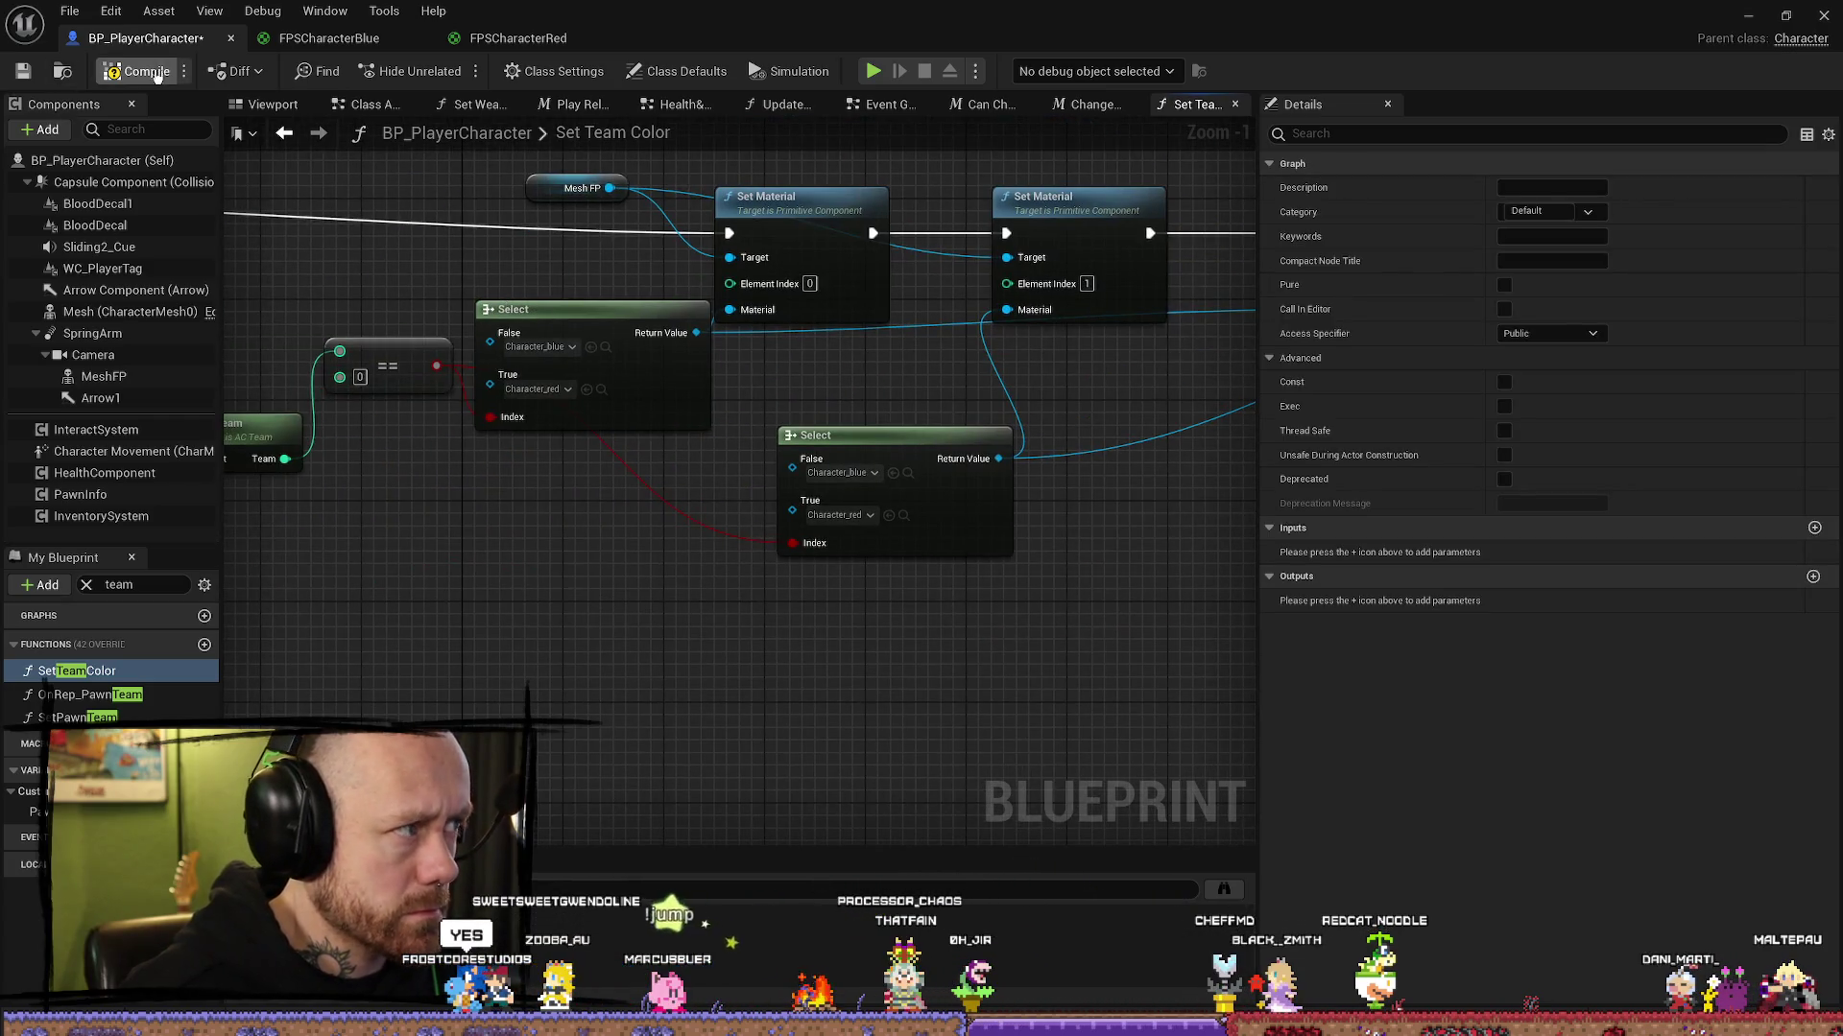
# Step: Save BP_PlayerCharacter and all modified assets, then close the material editor
pyautogui.click(21, 72)
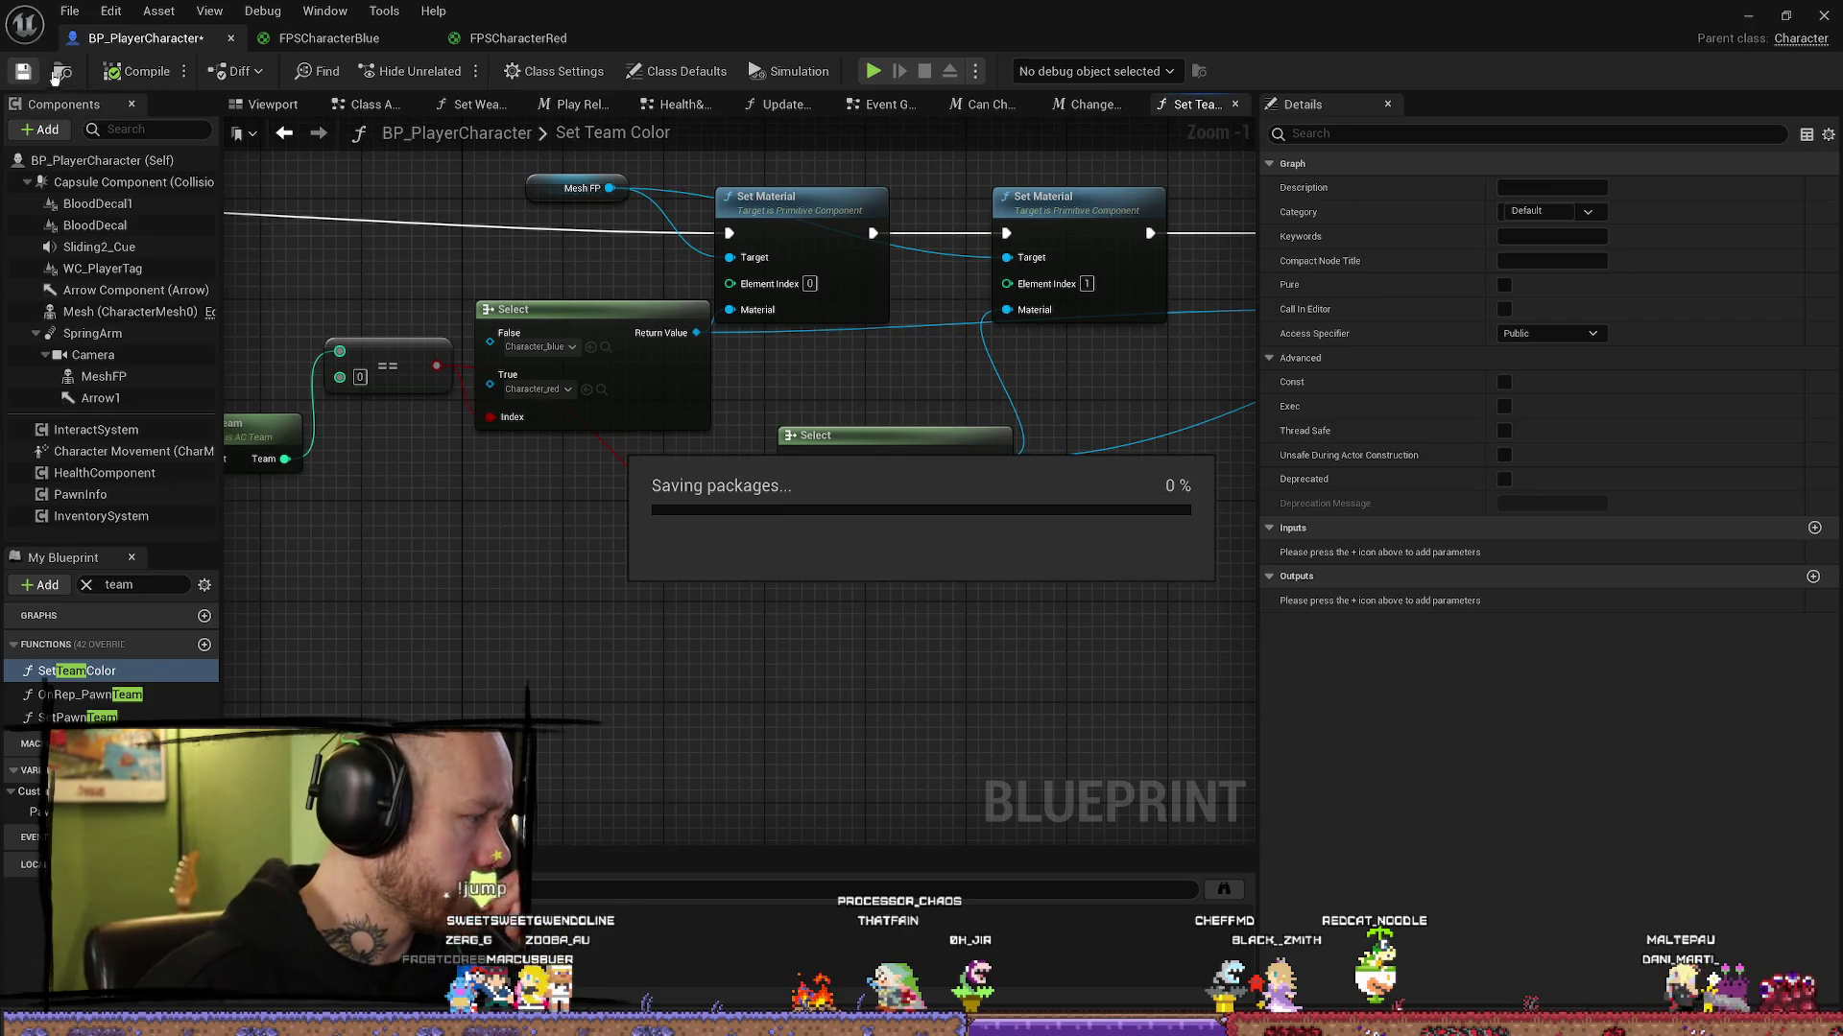
pyautogui.click(69, 10)
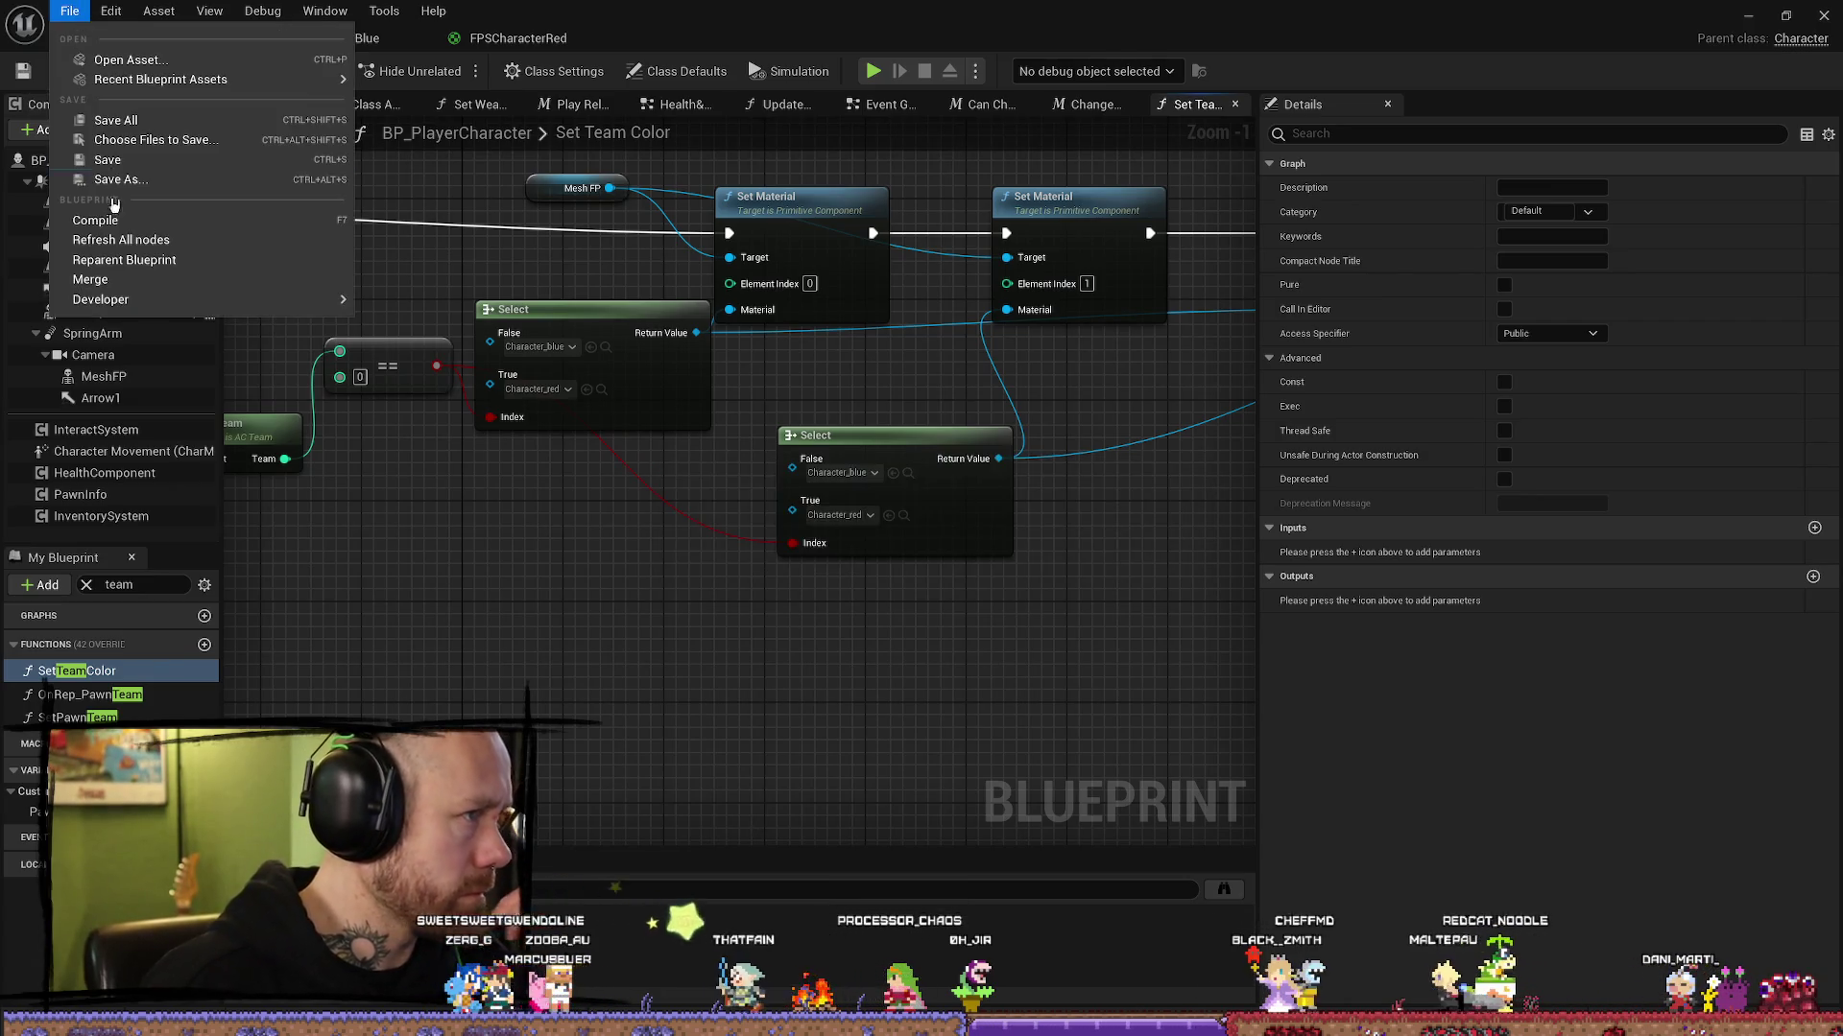
pyautogui.click(135, 122)
pyautogui.click(331, 39)
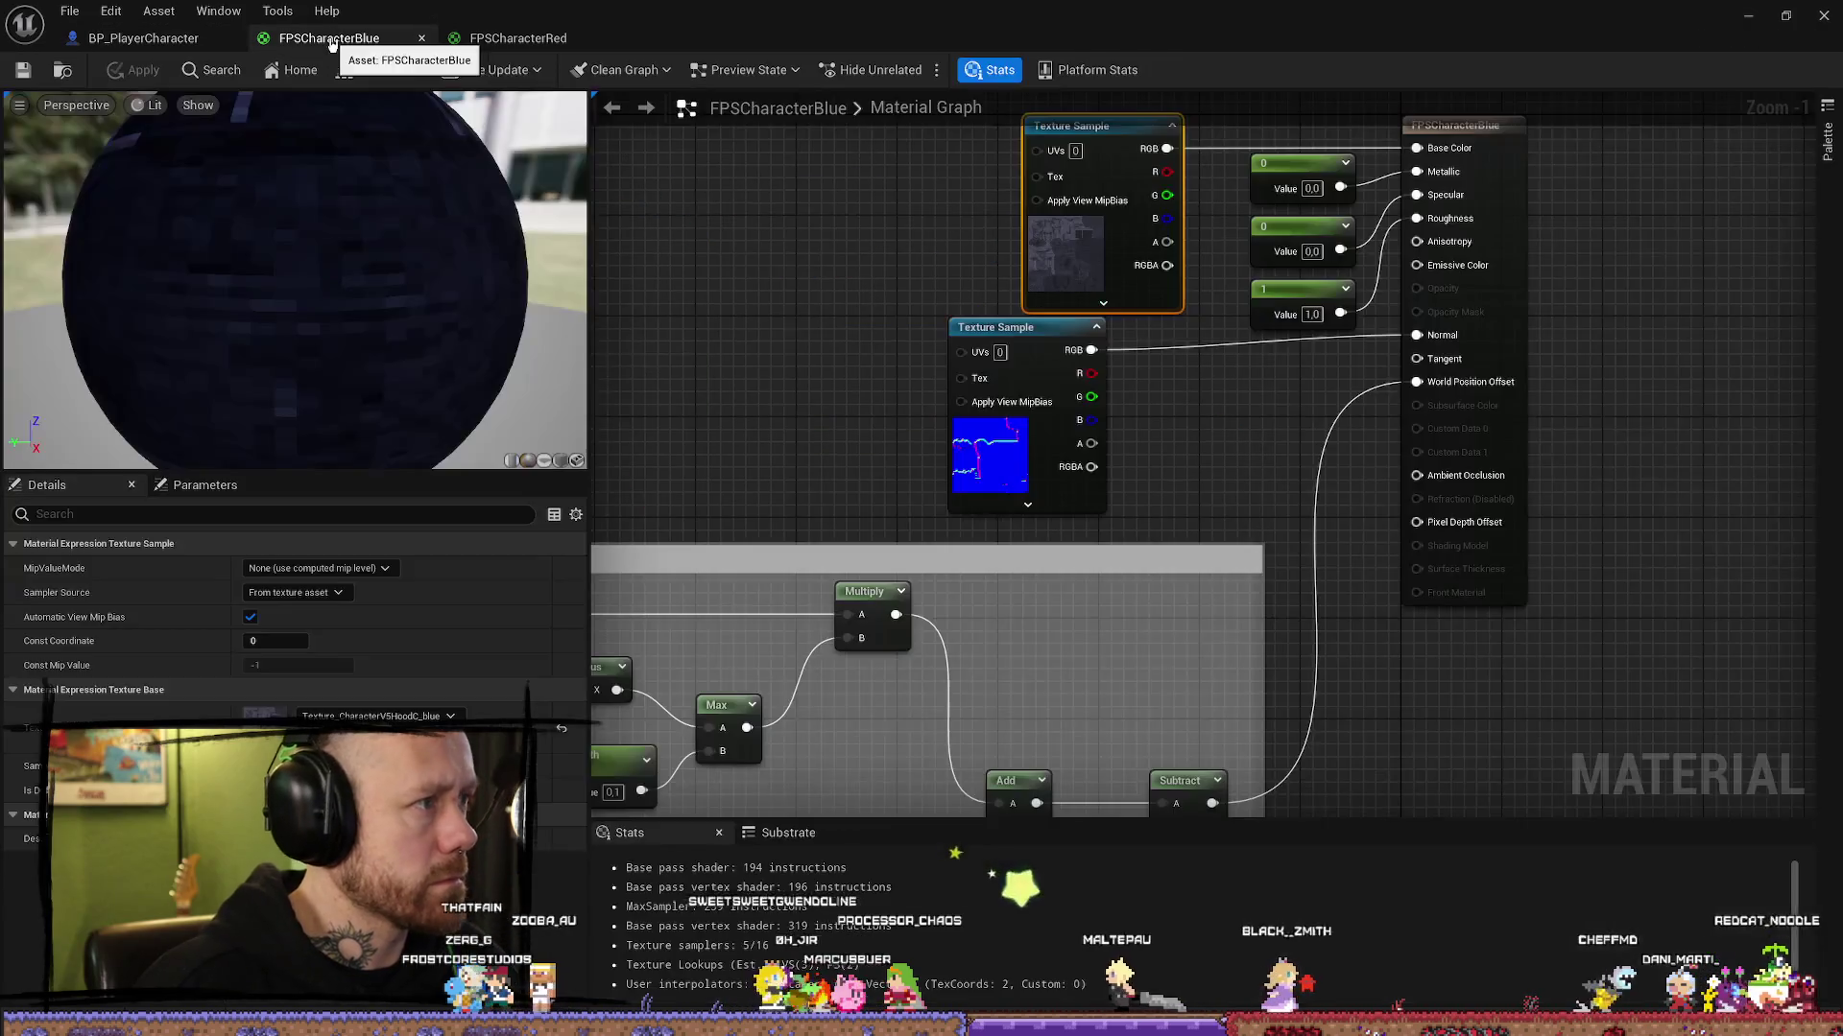
pyautogui.click(554, 43)
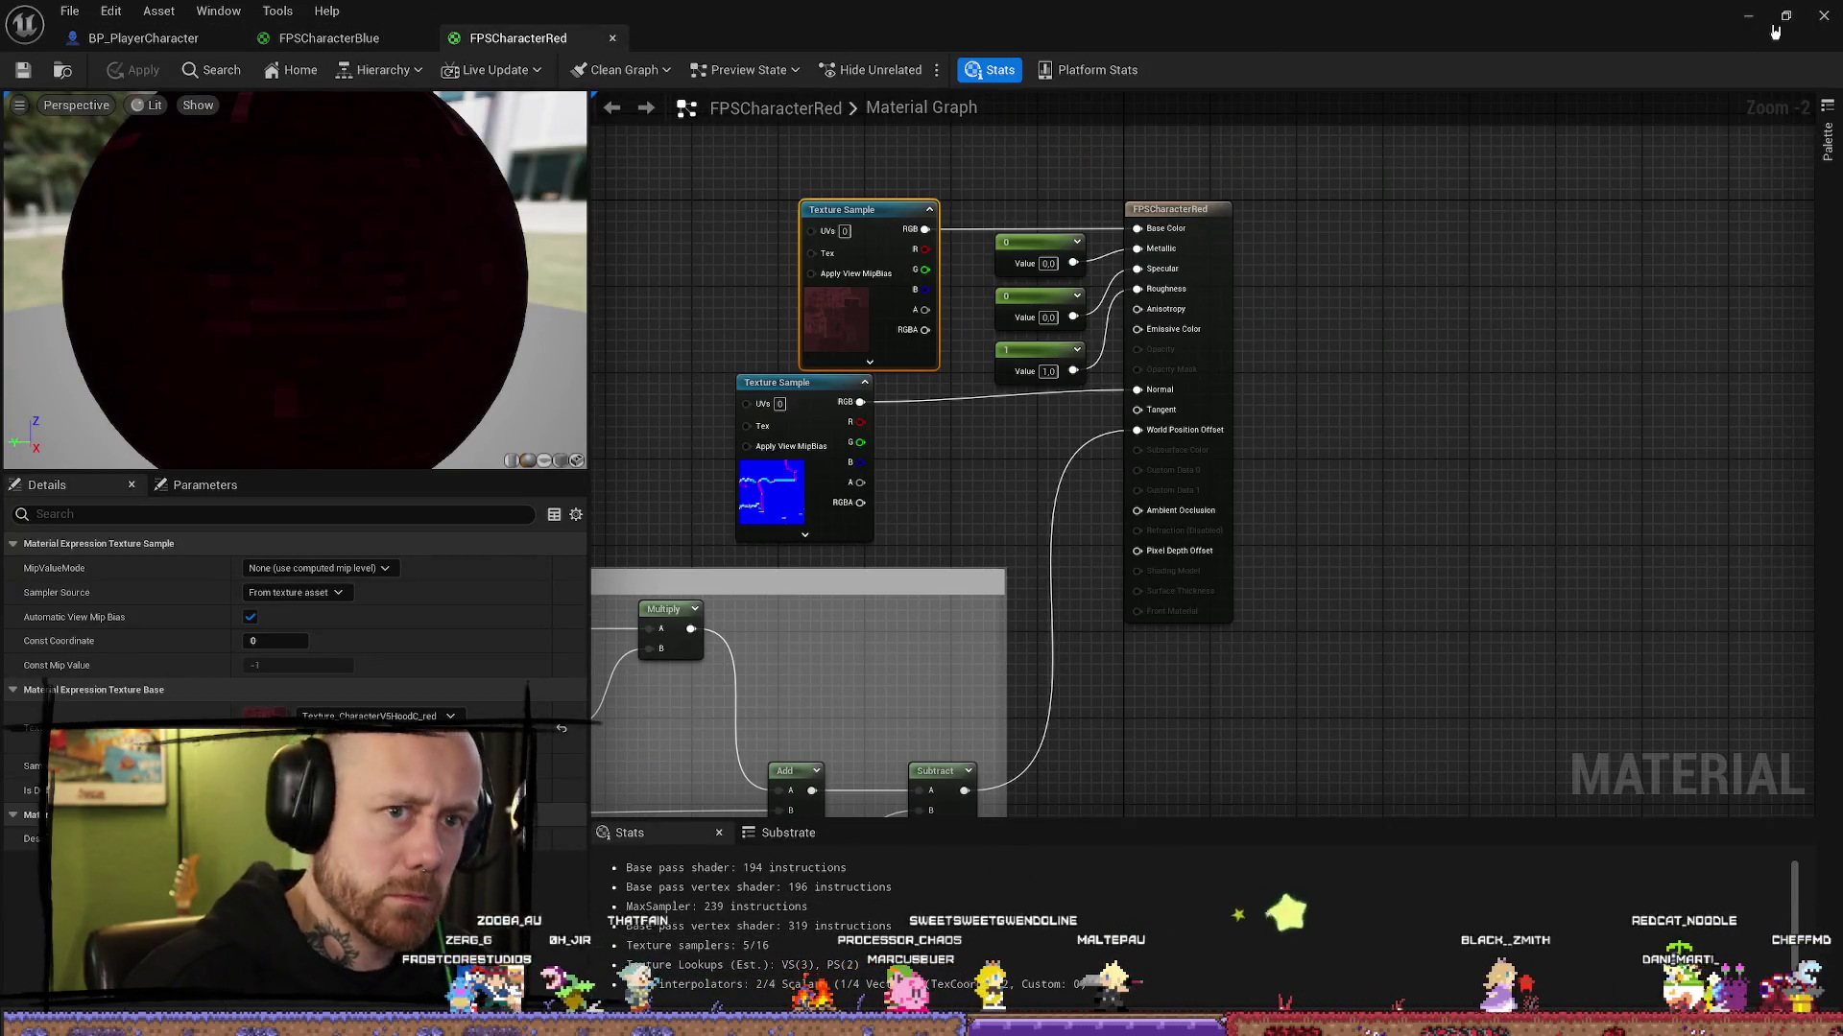
pyautogui.click(1748, 16)
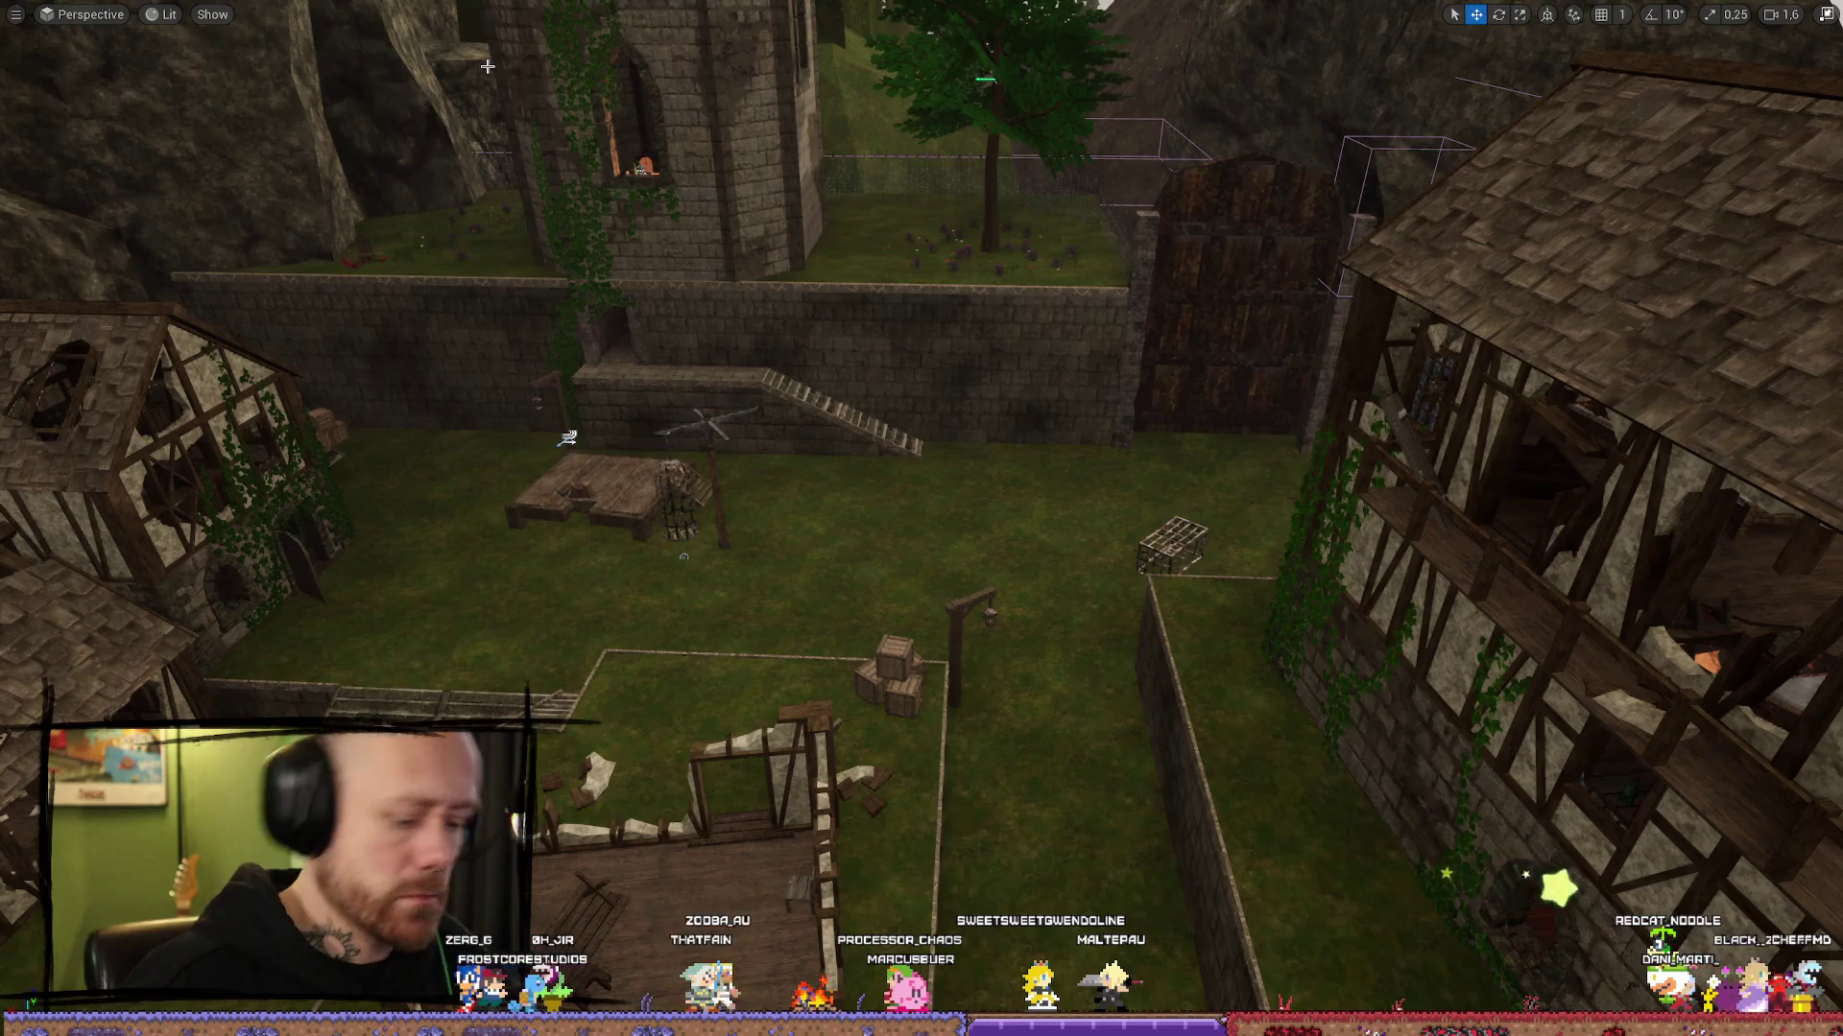
# Step: Play-test with Alt+P, switch to the sword, walk forward, then stop and restore the editor layout
pyautogui.hotkey('alt', 'p')
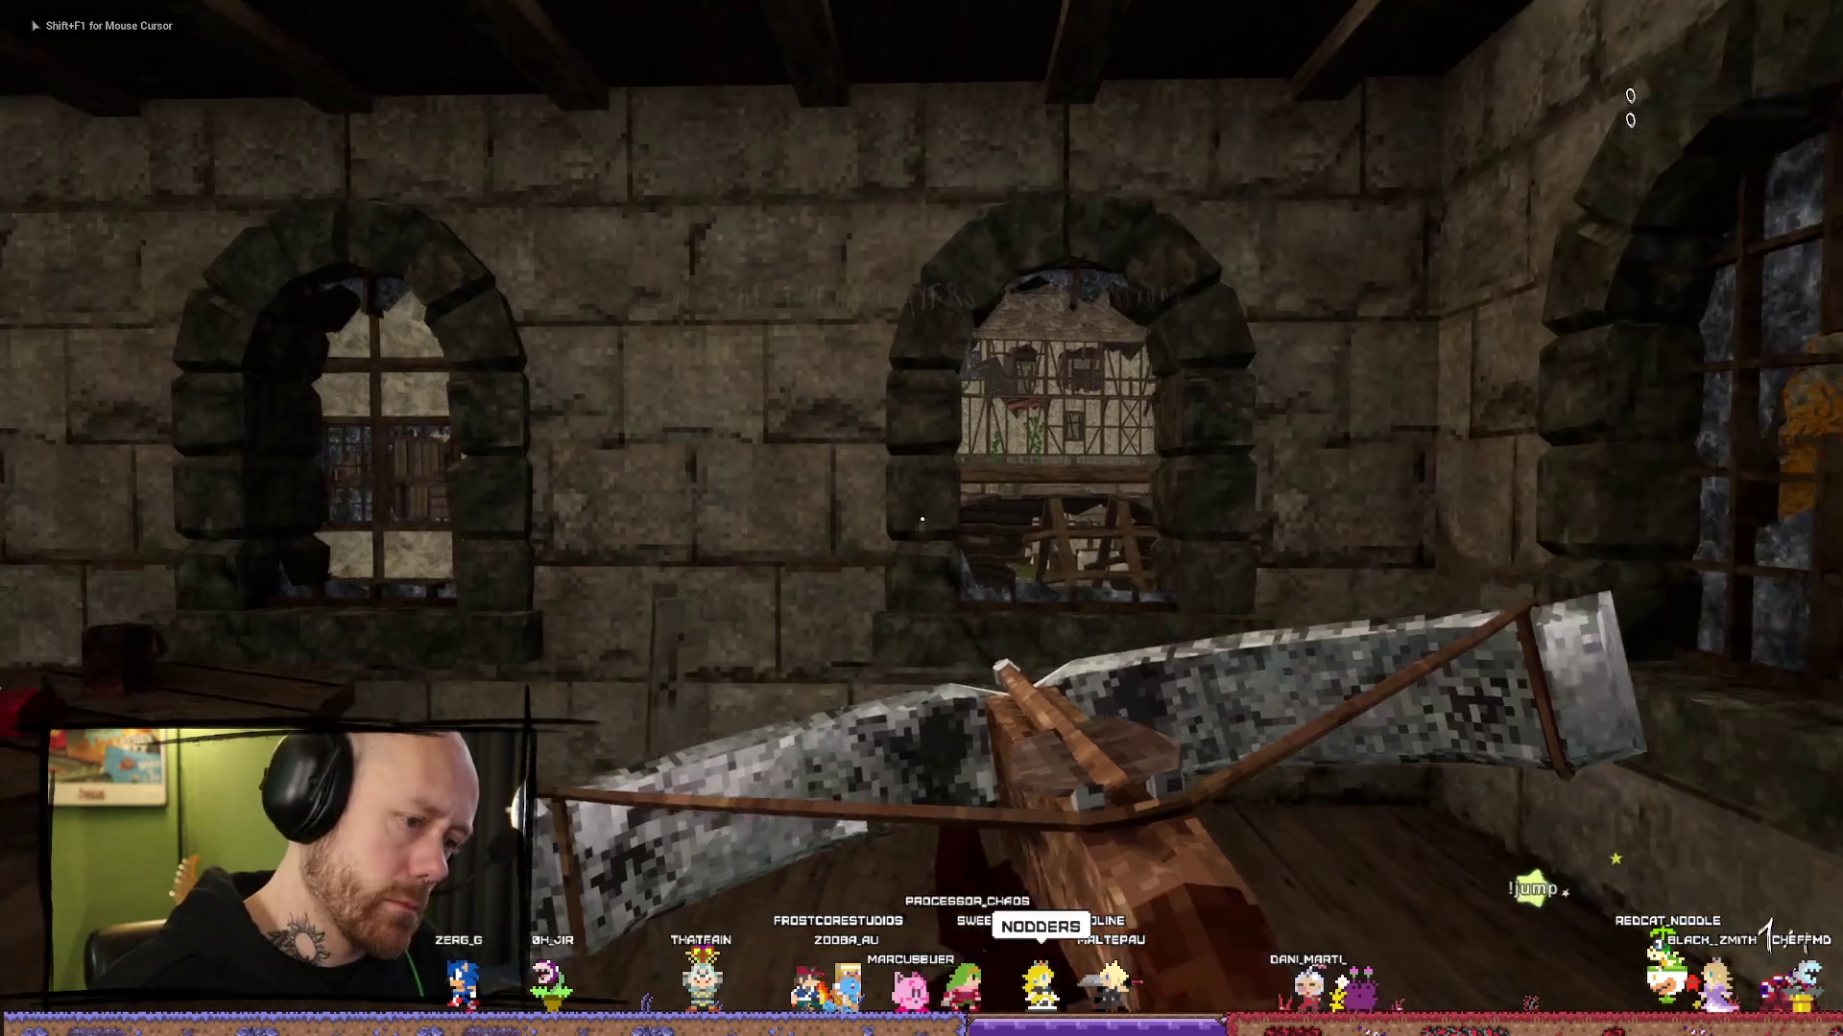
pyautogui.press('2')
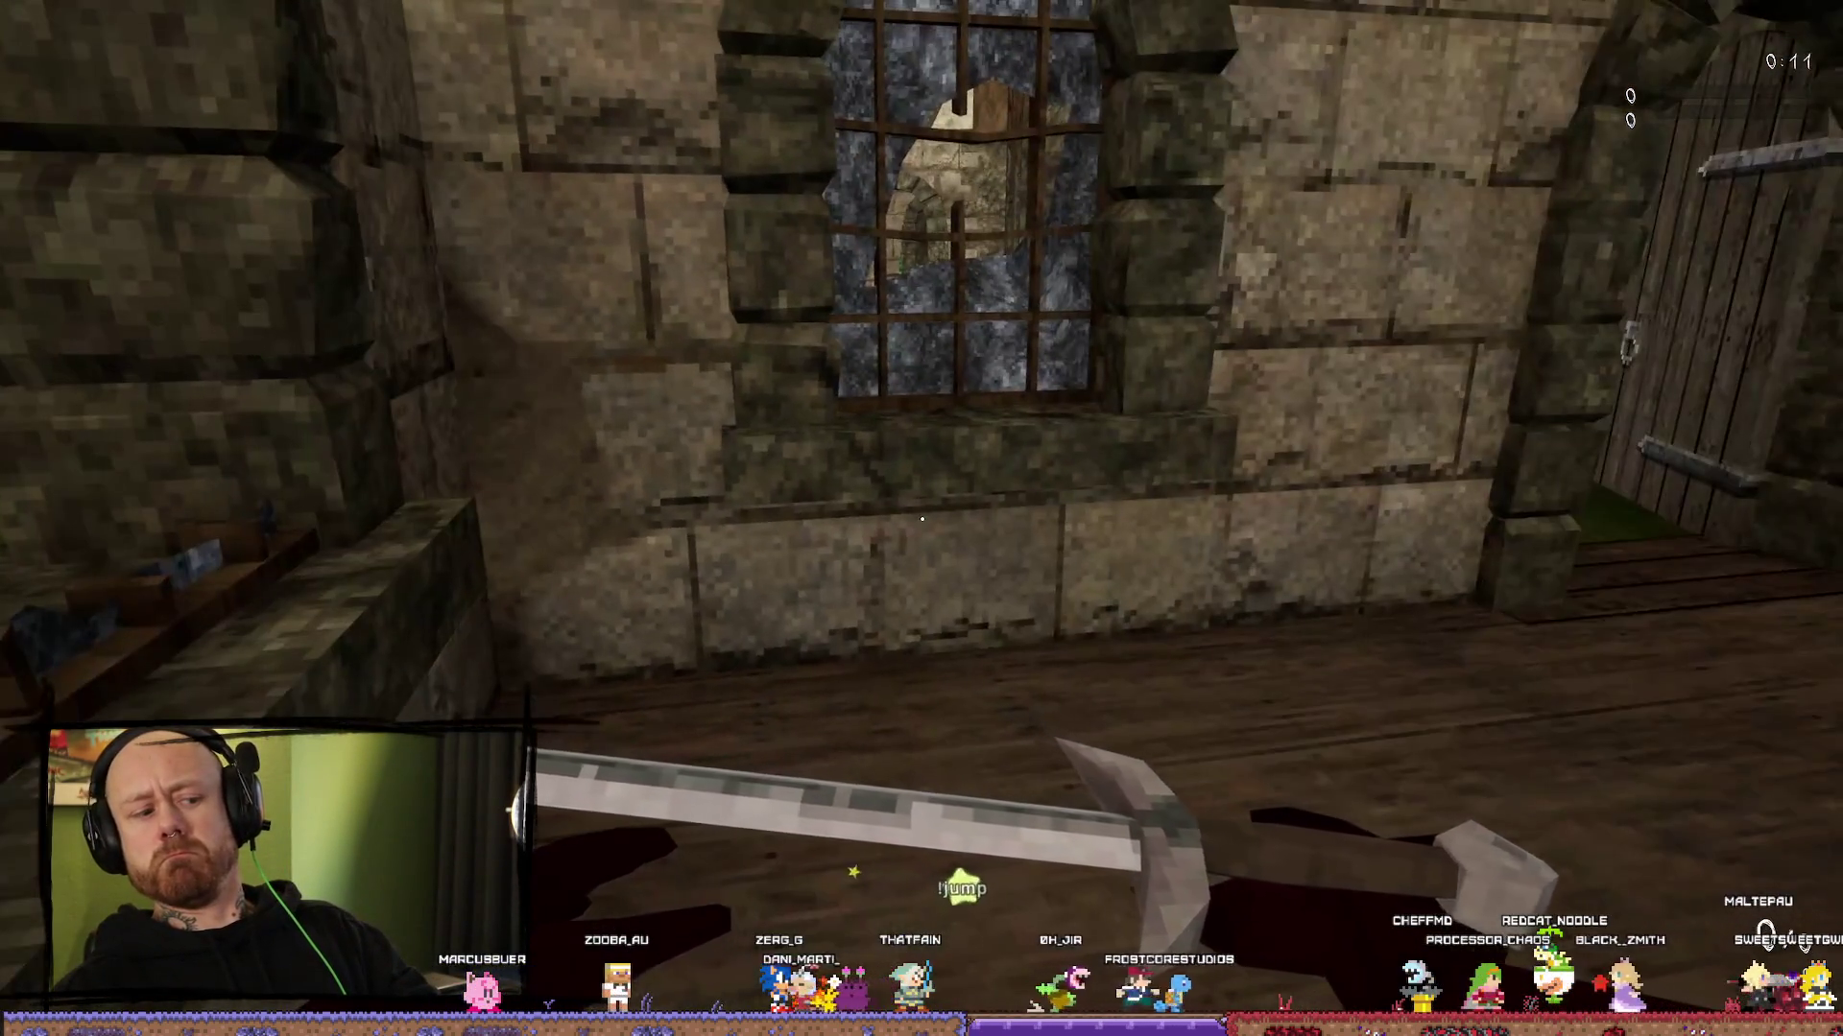
pyautogui.press('w')
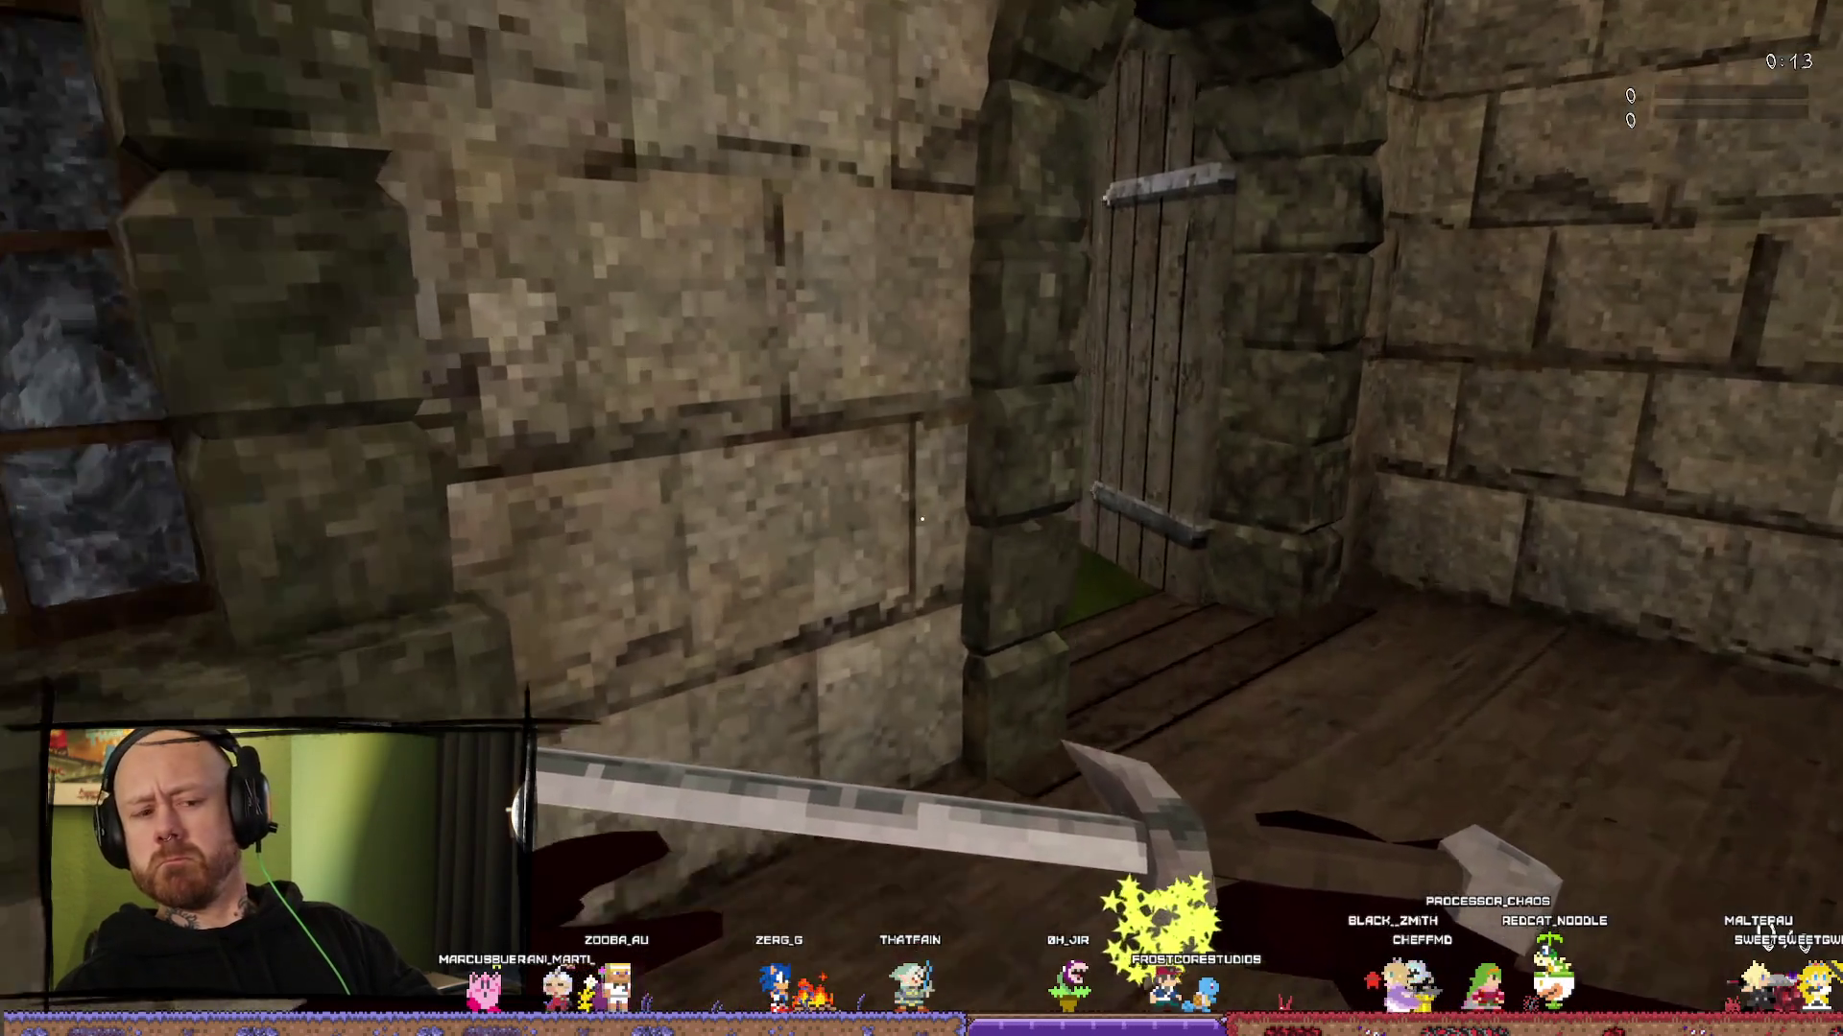
pyautogui.press('w')
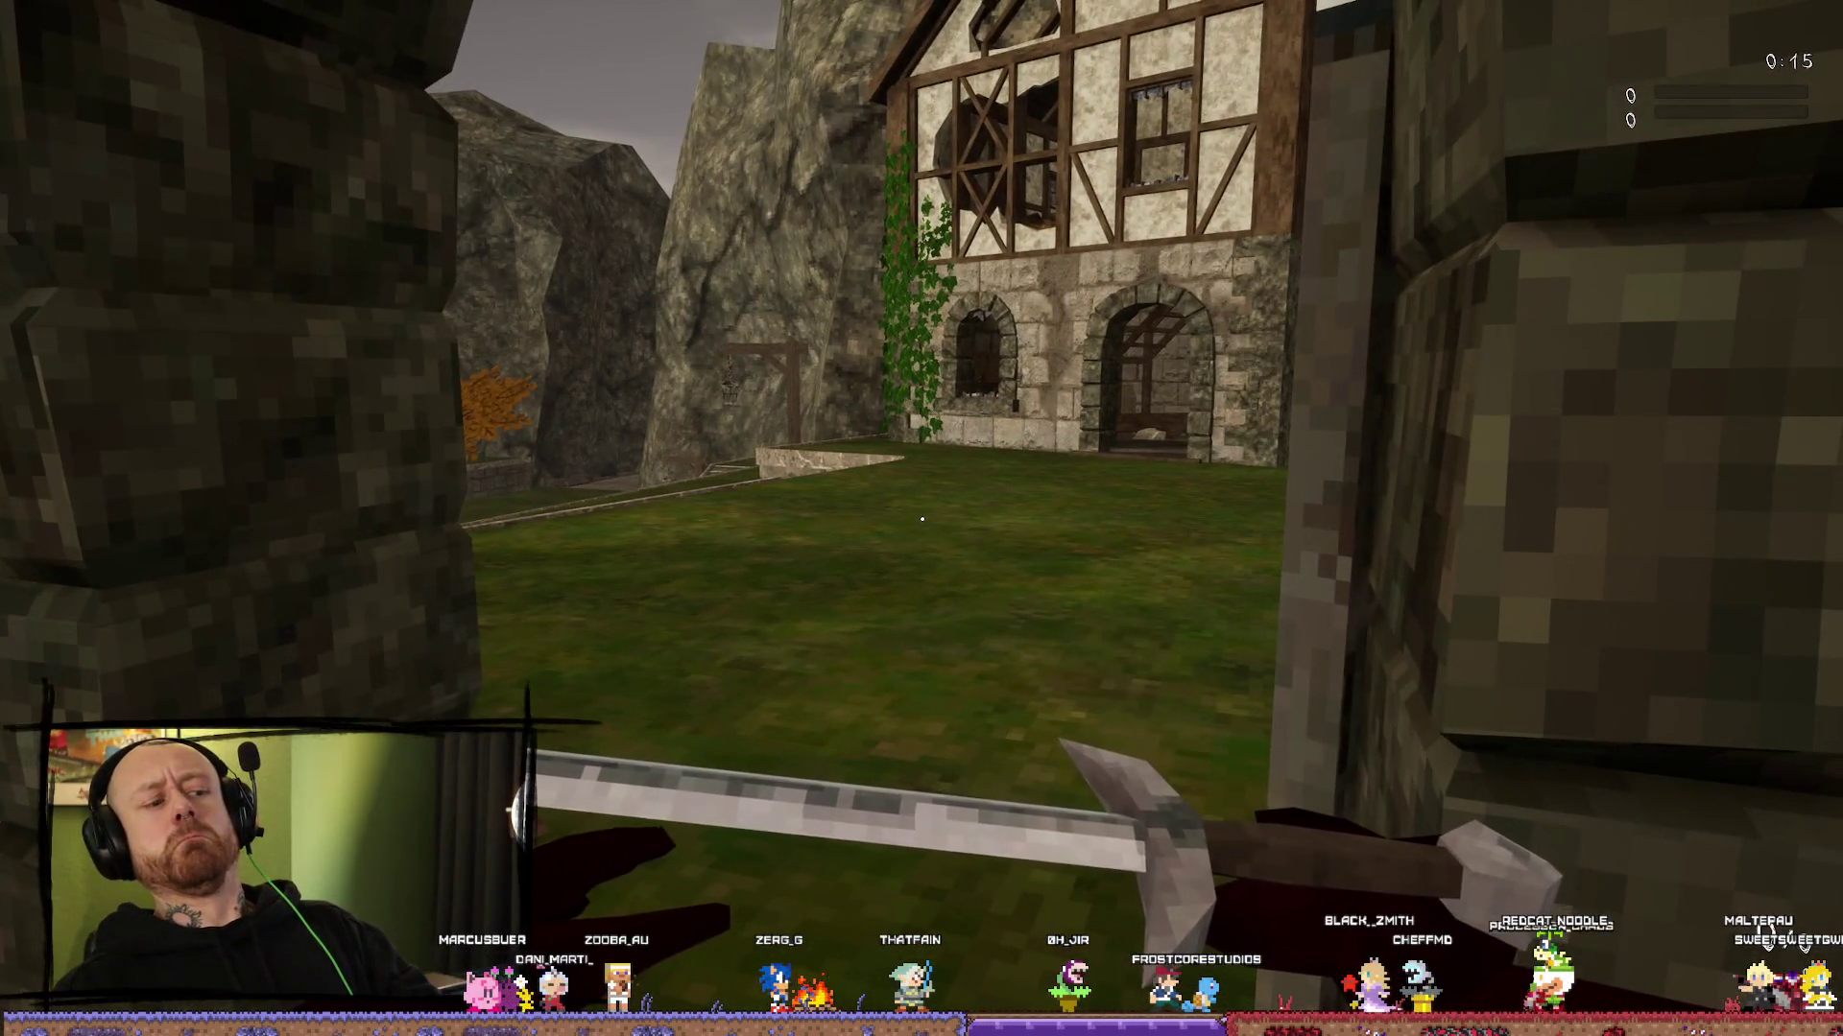
pyautogui.press('Escape')
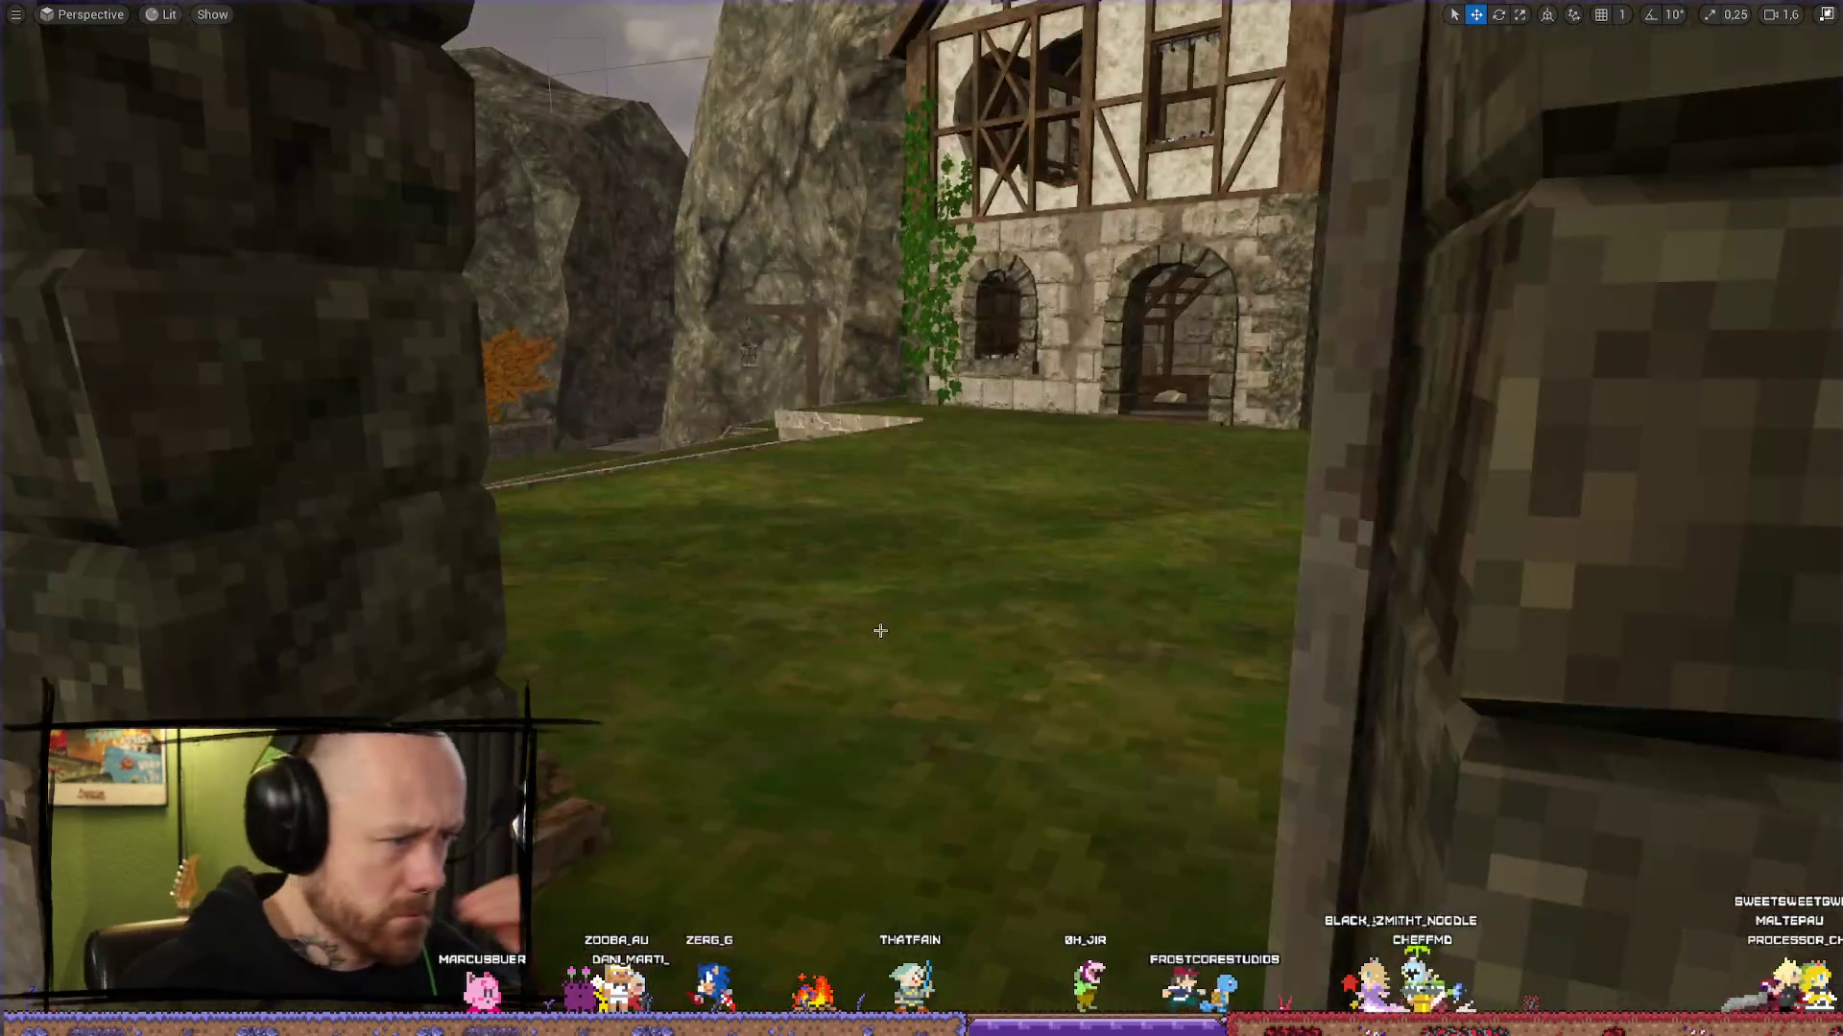
pyautogui.click(1826, 15)
pyautogui.click(69, 11)
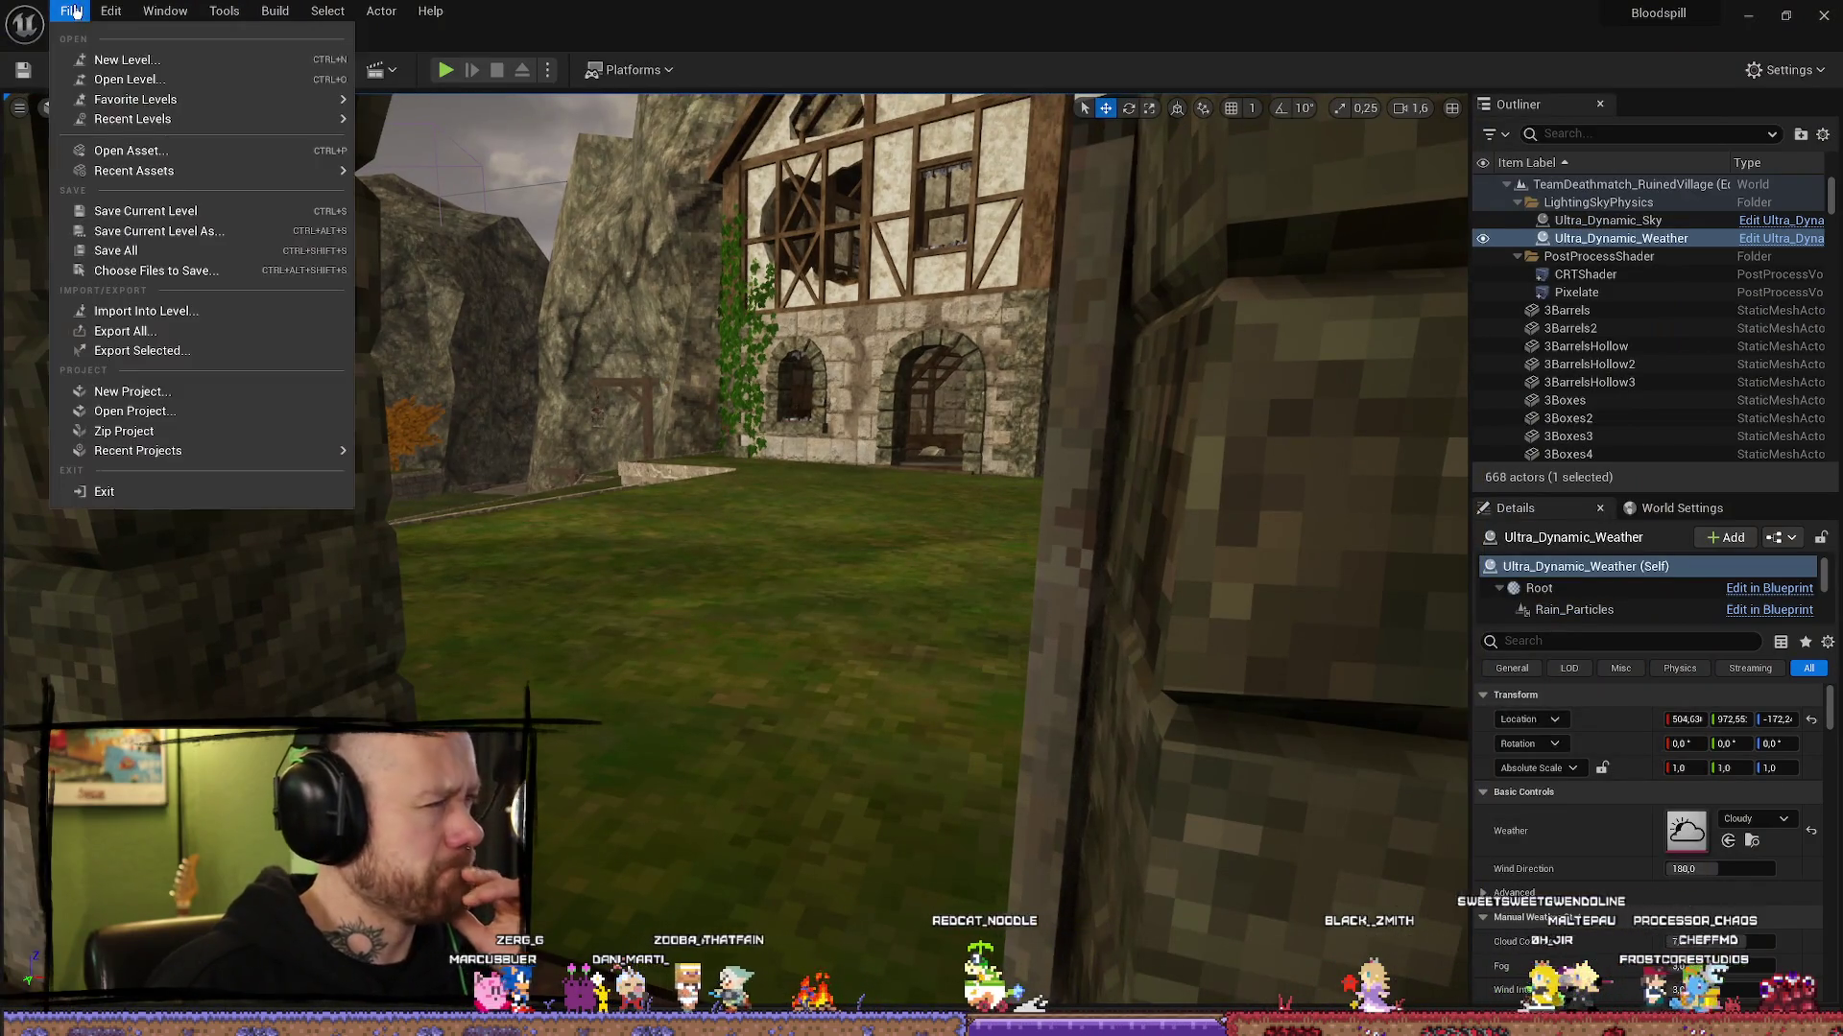
# Step: Bring up the FPSCharacterRed material editor and centre its node graph
pyautogui.click(159, 249)
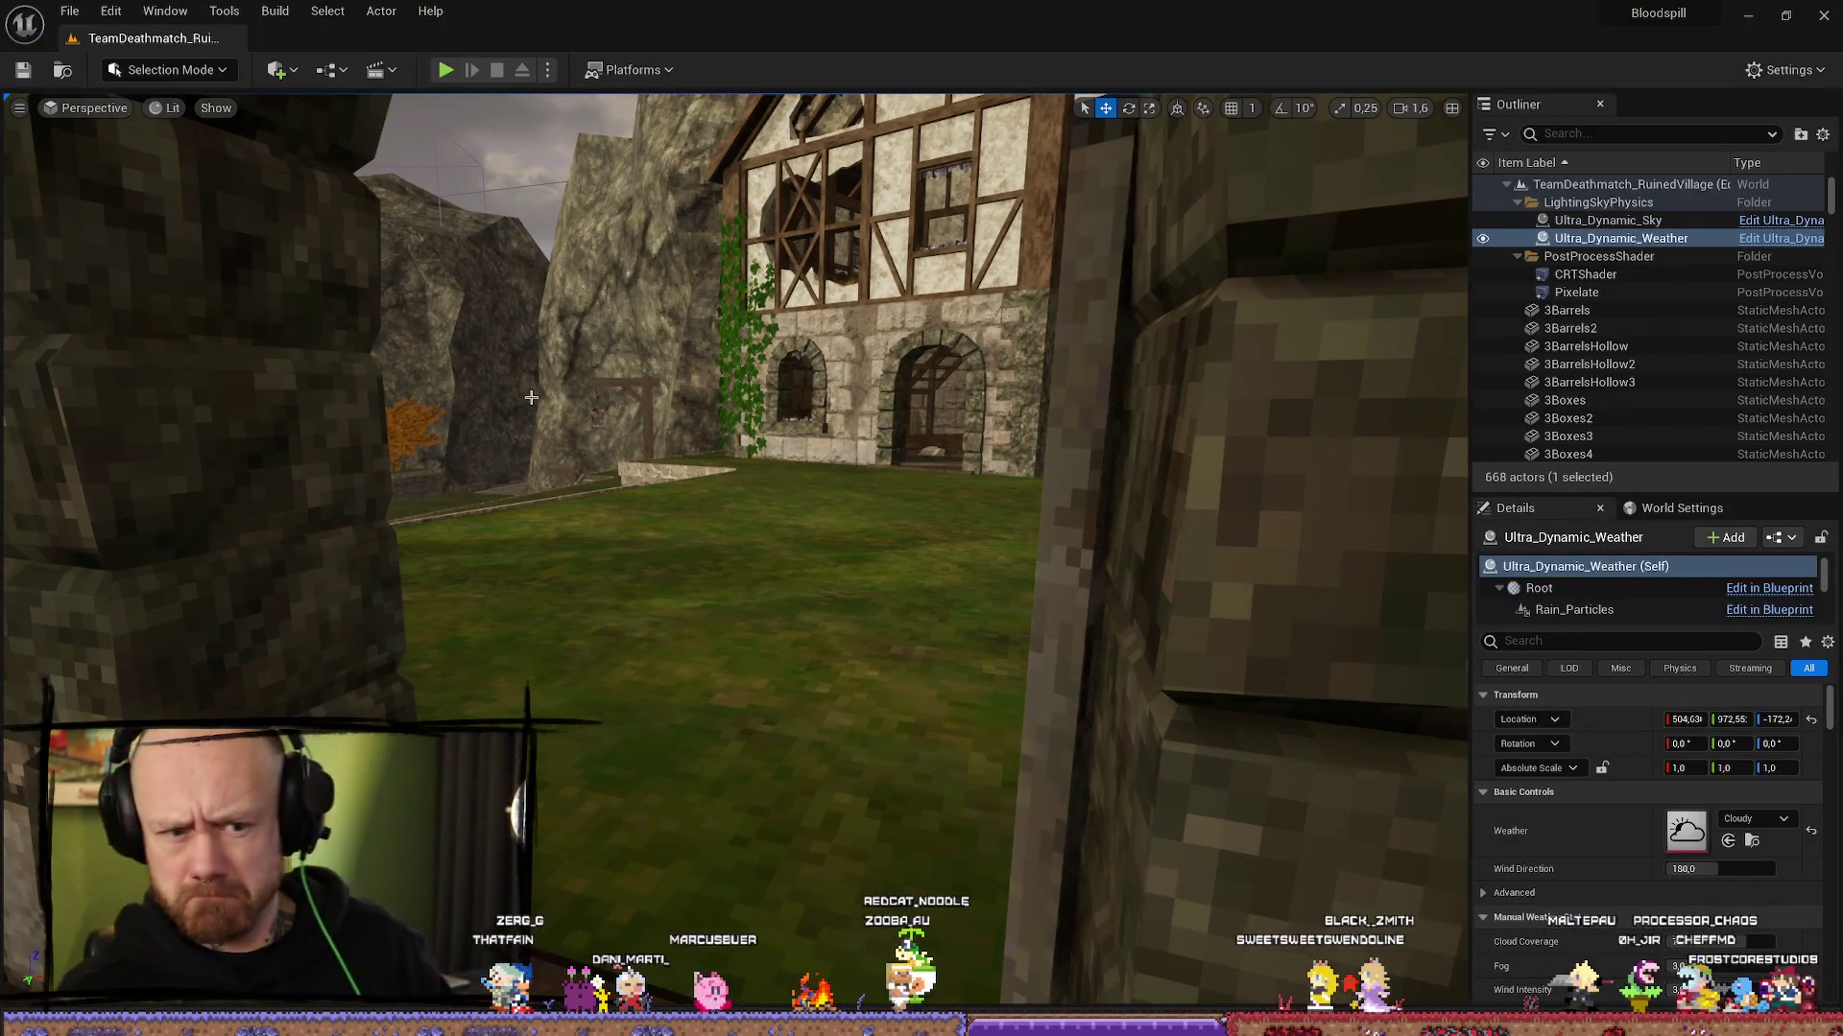
pyautogui.moveTo(782, 423); pyautogui.dragTo(793, 479)
pyautogui.hotkey('ctrl', 'space')
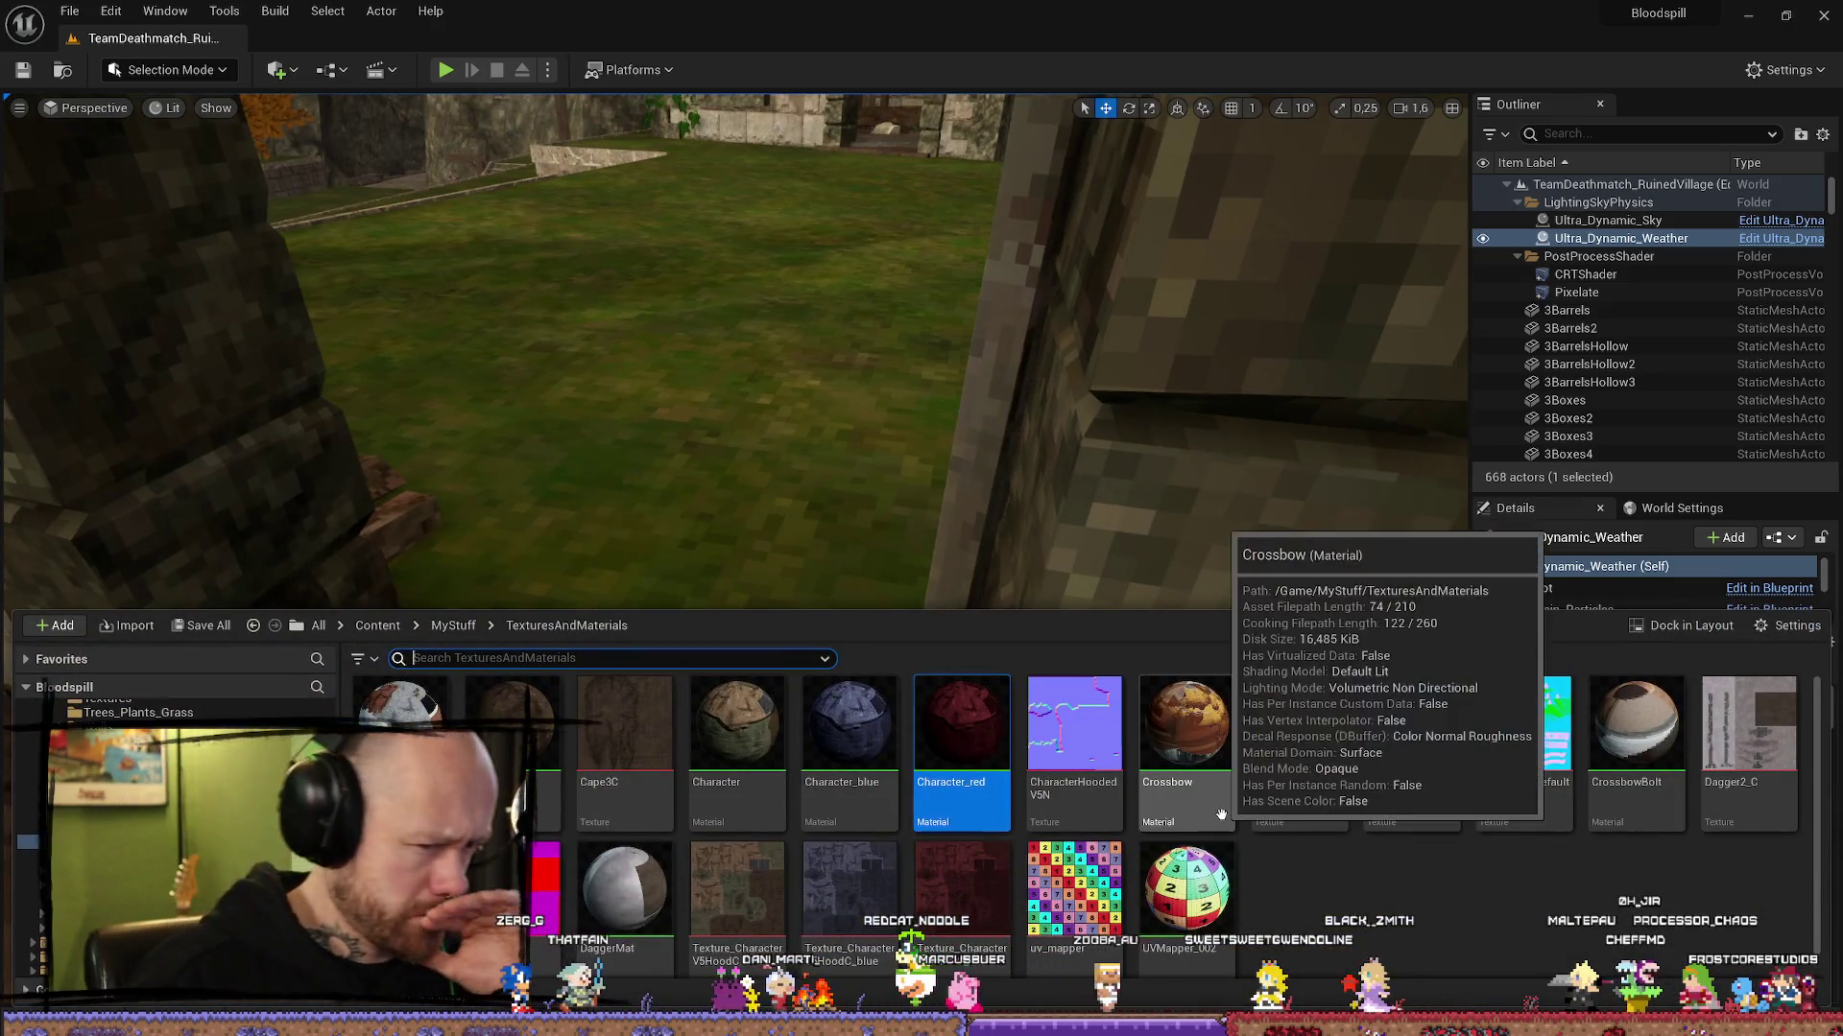
pyautogui.hotkey('alt', 'Tab')
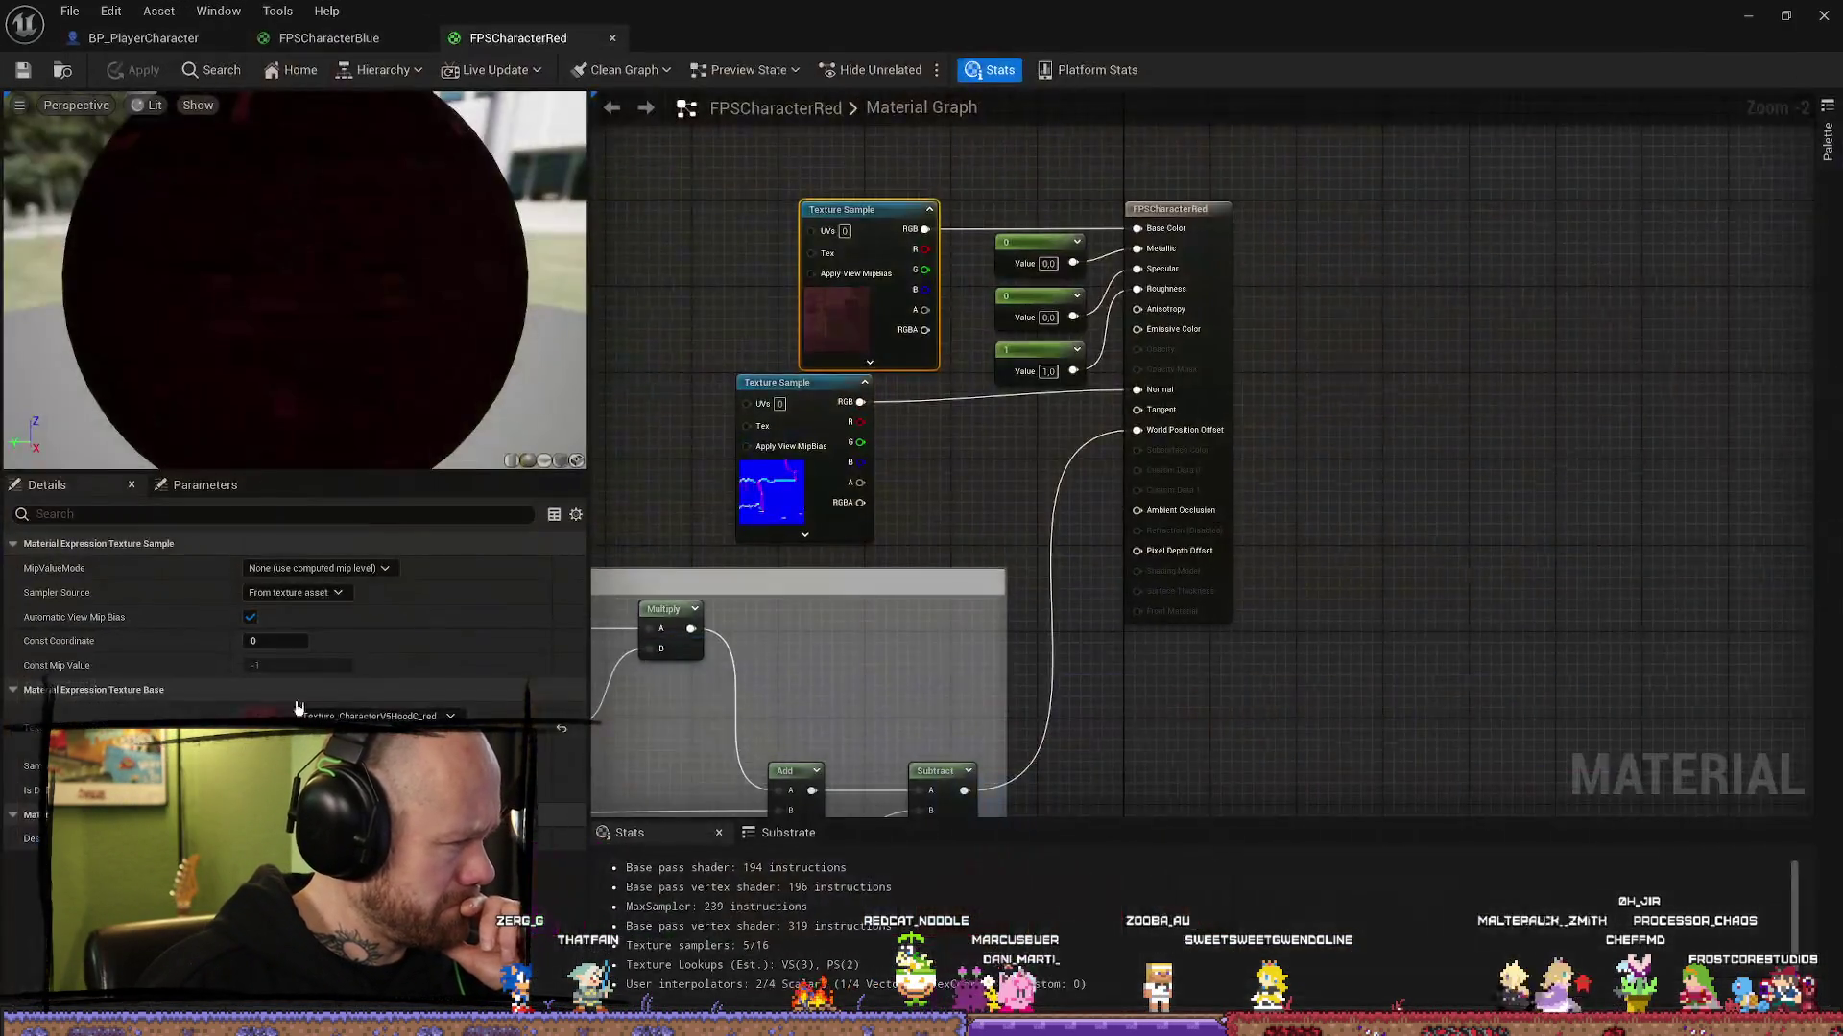
pyautogui.scroll(-3, 1102, 440)
pyautogui.scroll(4, 1179, 490)
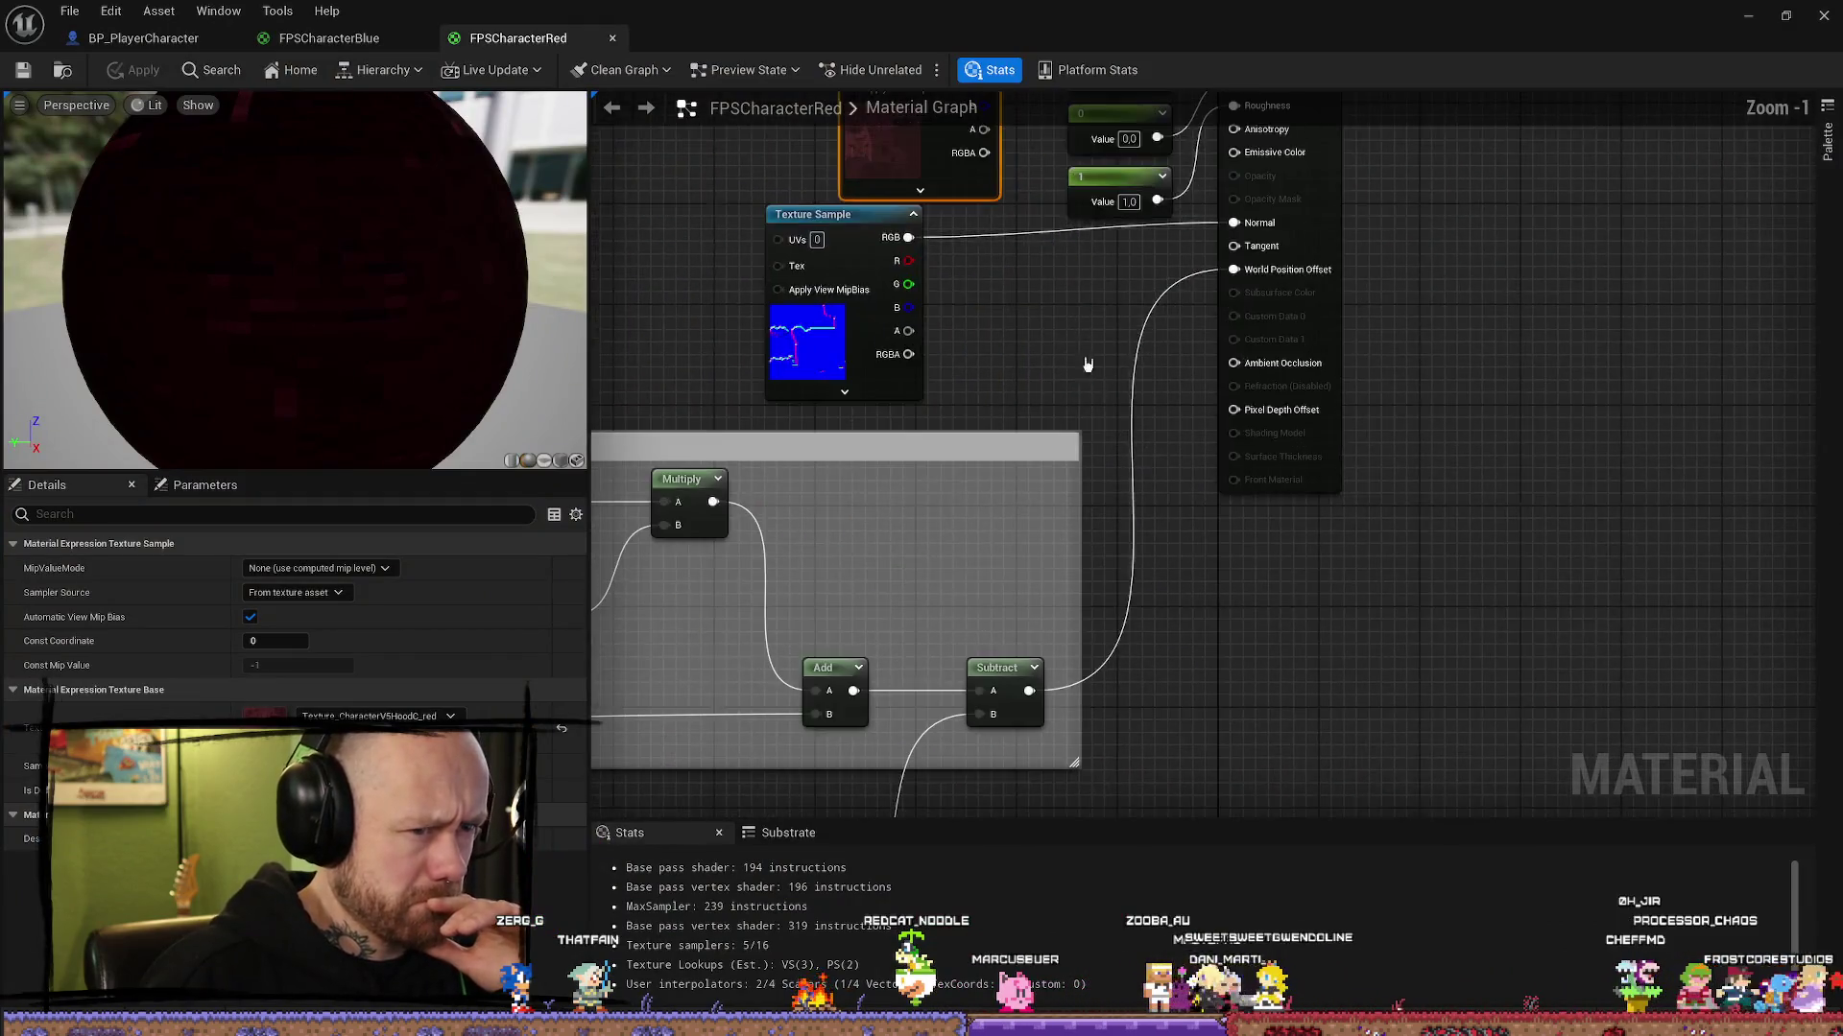
pyautogui.moveTo(1036, 502); pyautogui.dragTo(1197, 452)
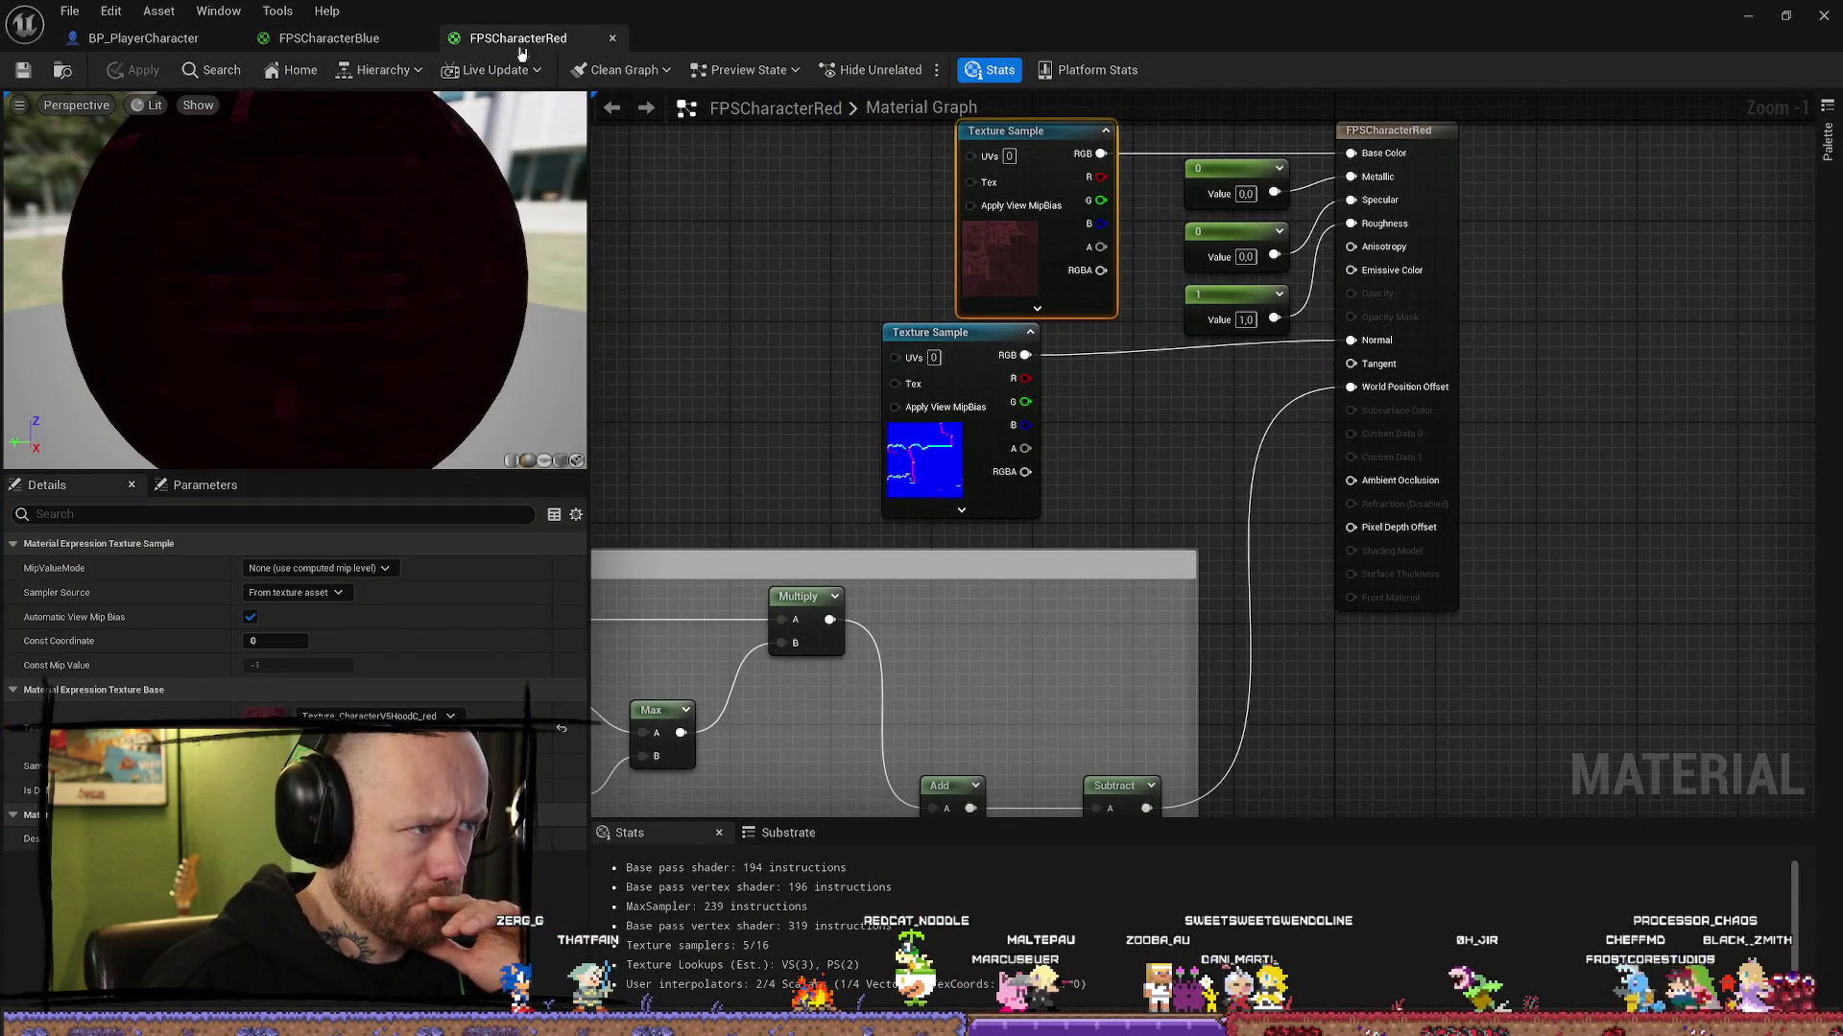
# Step: Go through FPSCharacterBlue to BP_PlayerCharacter and frame the Select and Set Material nodes
pyautogui.click(329, 38)
pyautogui.click(144, 37)
pyautogui.moveTo(656, 725); pyautogui.dragTo(810, 701)
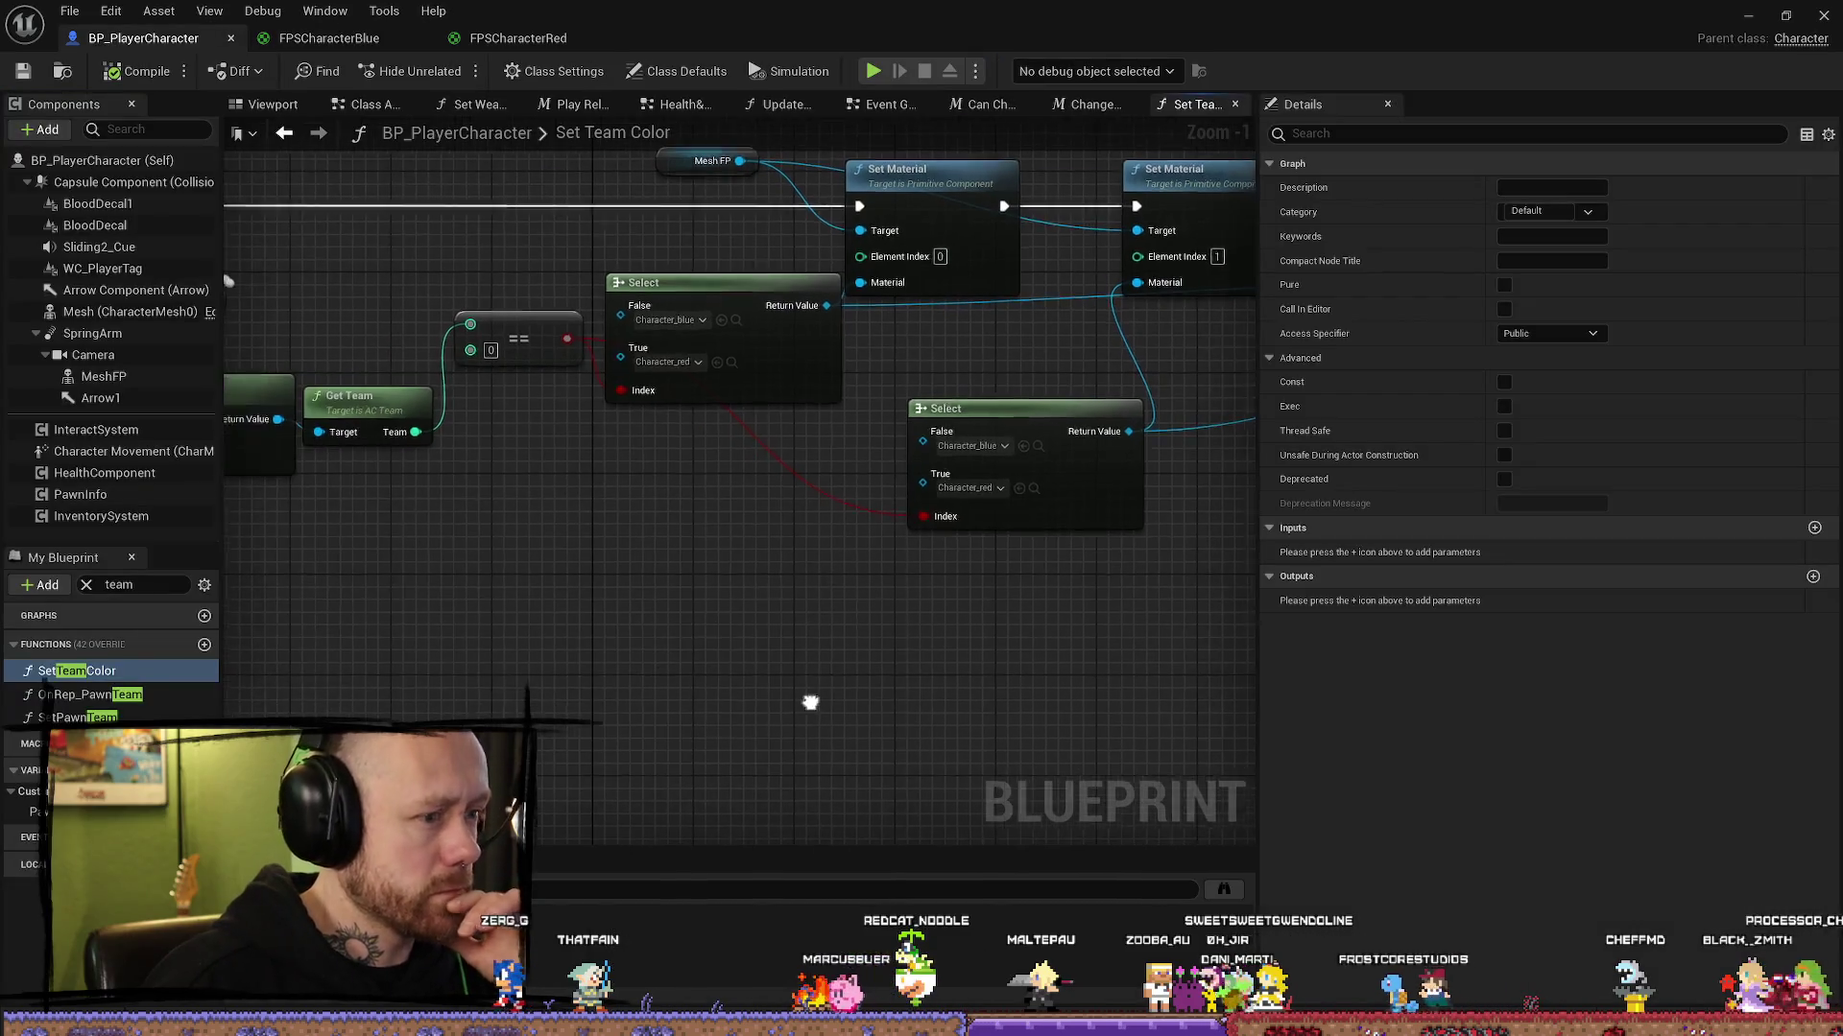
pyautogui.scroll(1, 794, 474)
pyautogui.moveTo(794, 473); pyautogui.dragTo(657, 608)
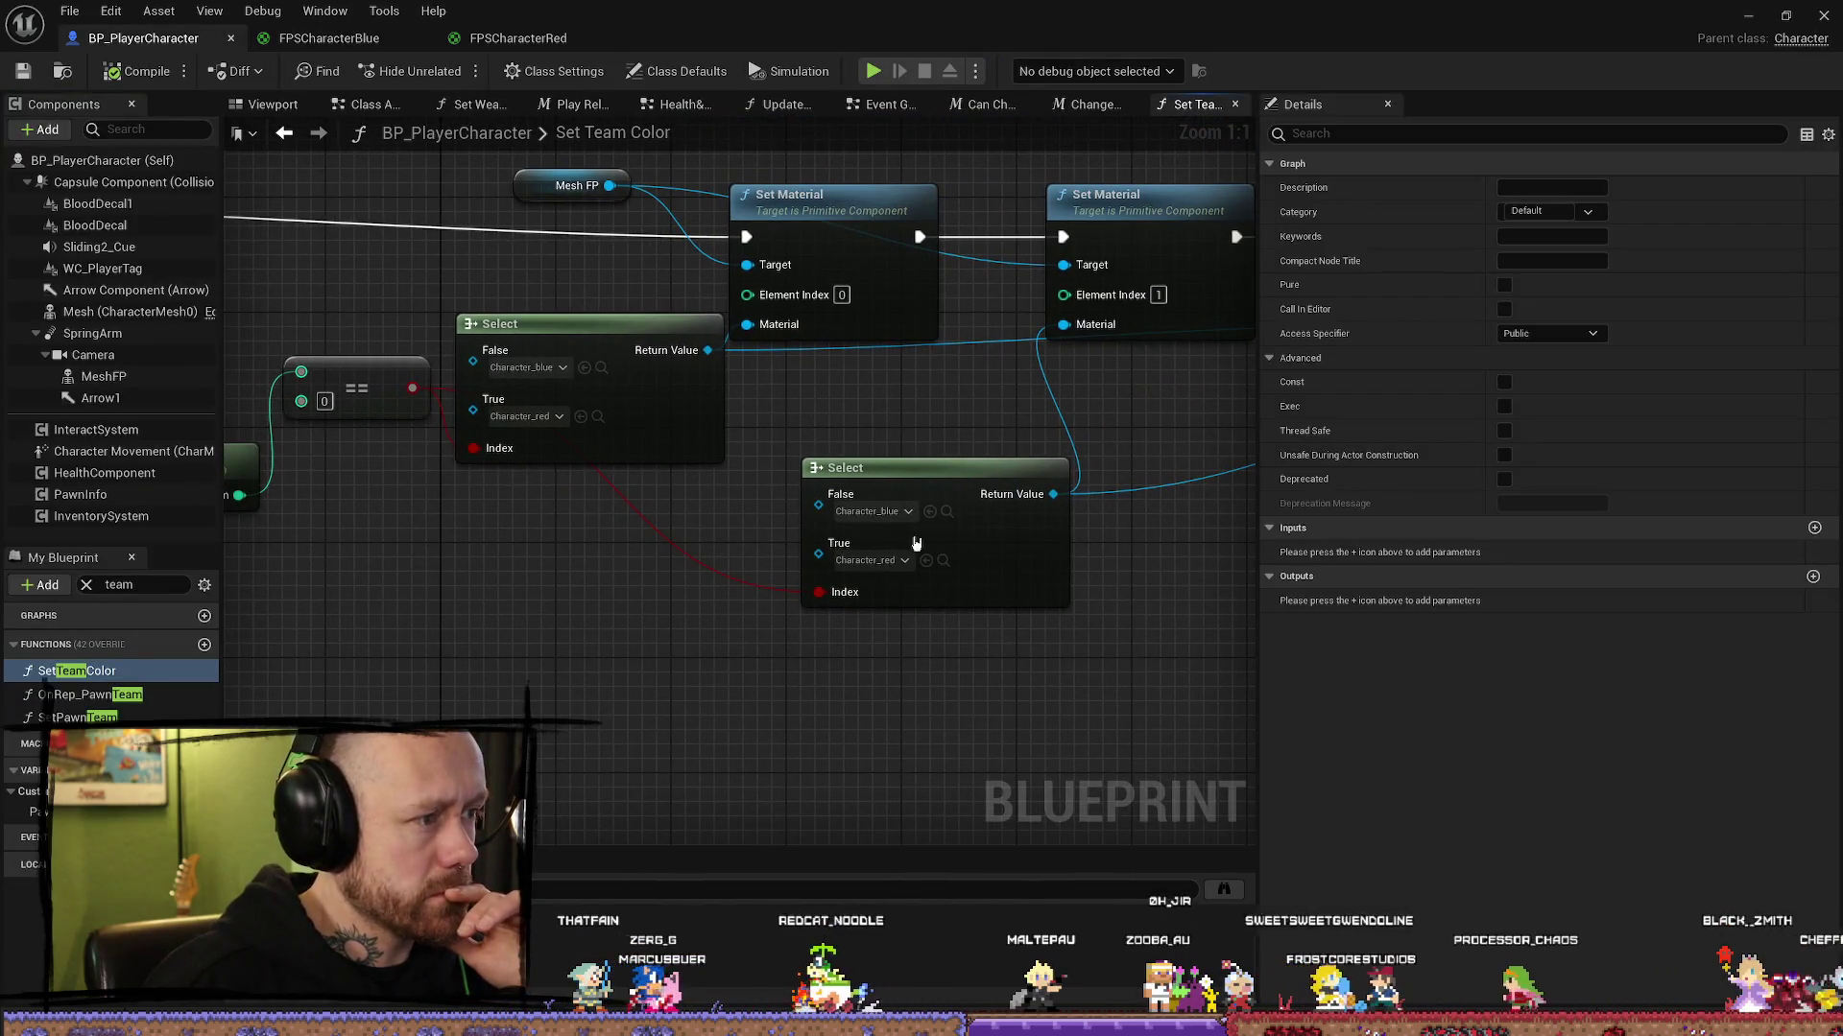
pyautogui.moveTo(970, 403)
pyautogui.mouseDown()
pyautogui.moveTo(482, 408)
pyautogui.moveTo(551, 445)
pyautogui.moveTo(863, 485)
pyautogui.moveTo(884, 604)
pyautogui.moveTo(918, 646)
pyautogui.moveTo(901, 687)
pyautogui.moveTo(1180, 678)
pyautogui.moveTo(648, 684)
pyautogui.moveTo(911, 776)
pyautogui.moveTo(818, 717)
pyautogui.mouseUp()
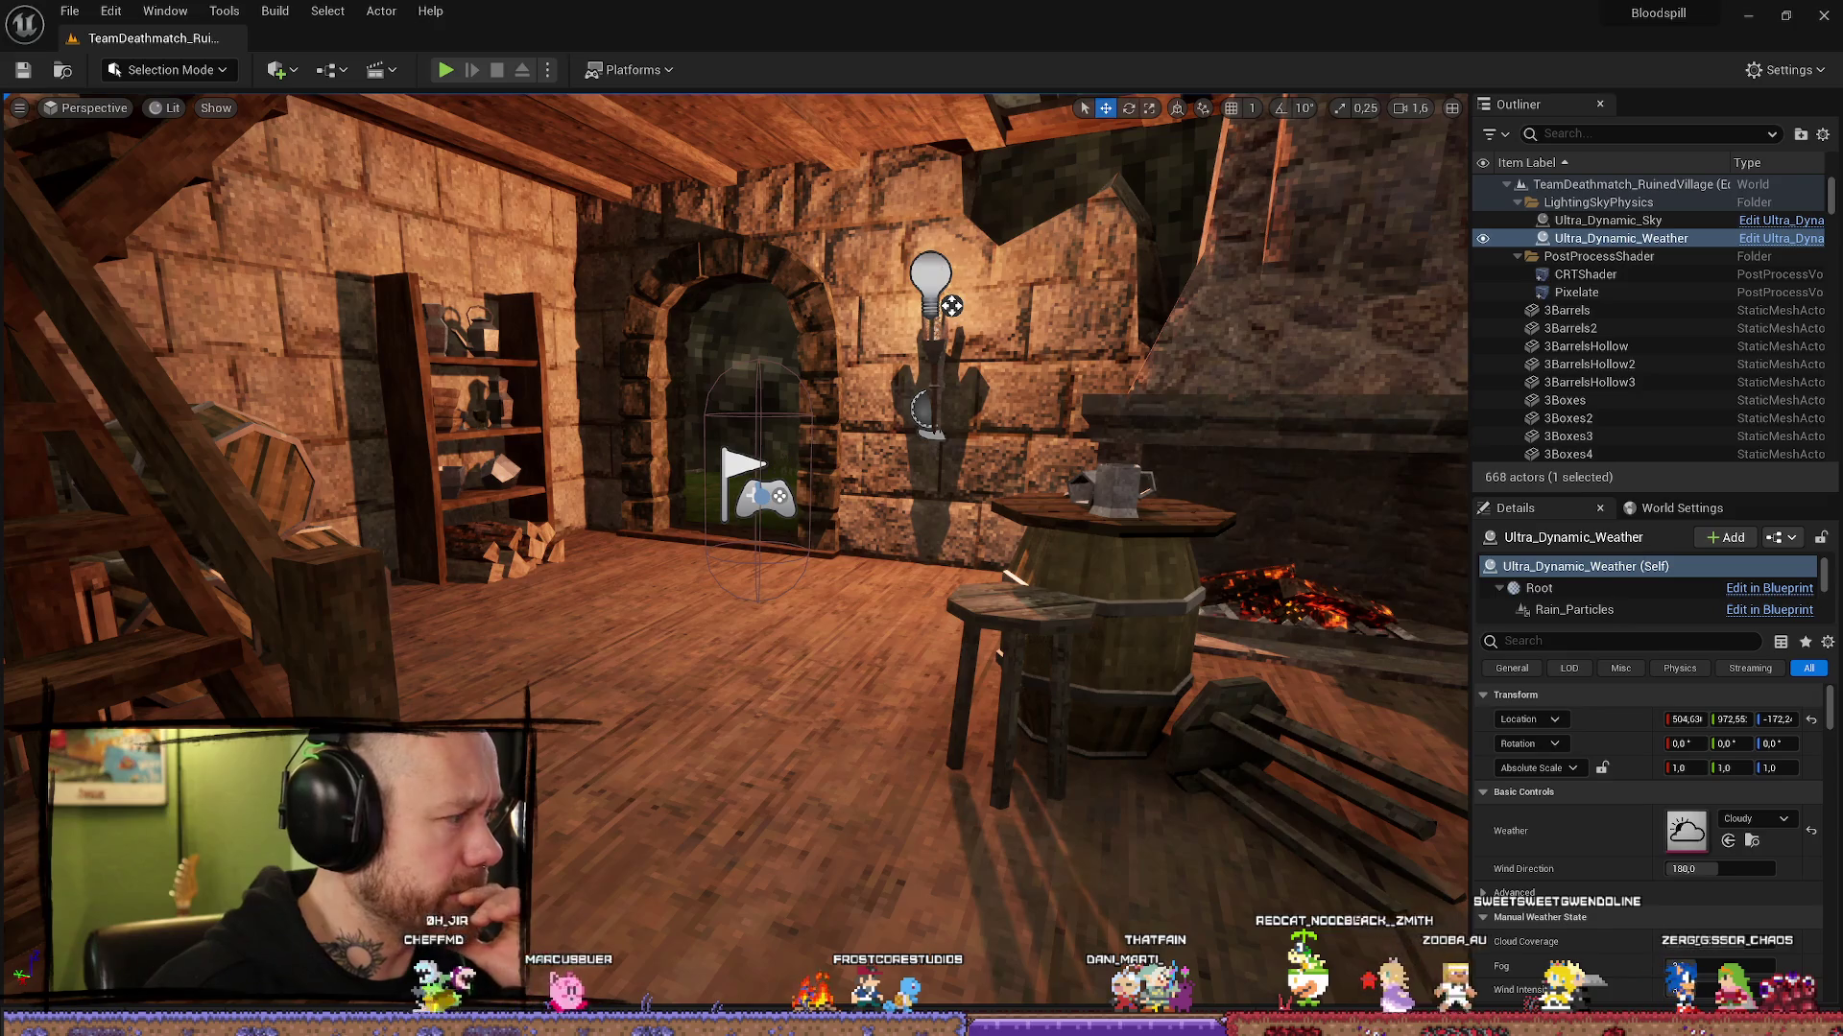
# Step: Search the Content Drawer for 'character' and open BP_PlayerCharacter
pyautogui.hotkey('ctrl', 'space')
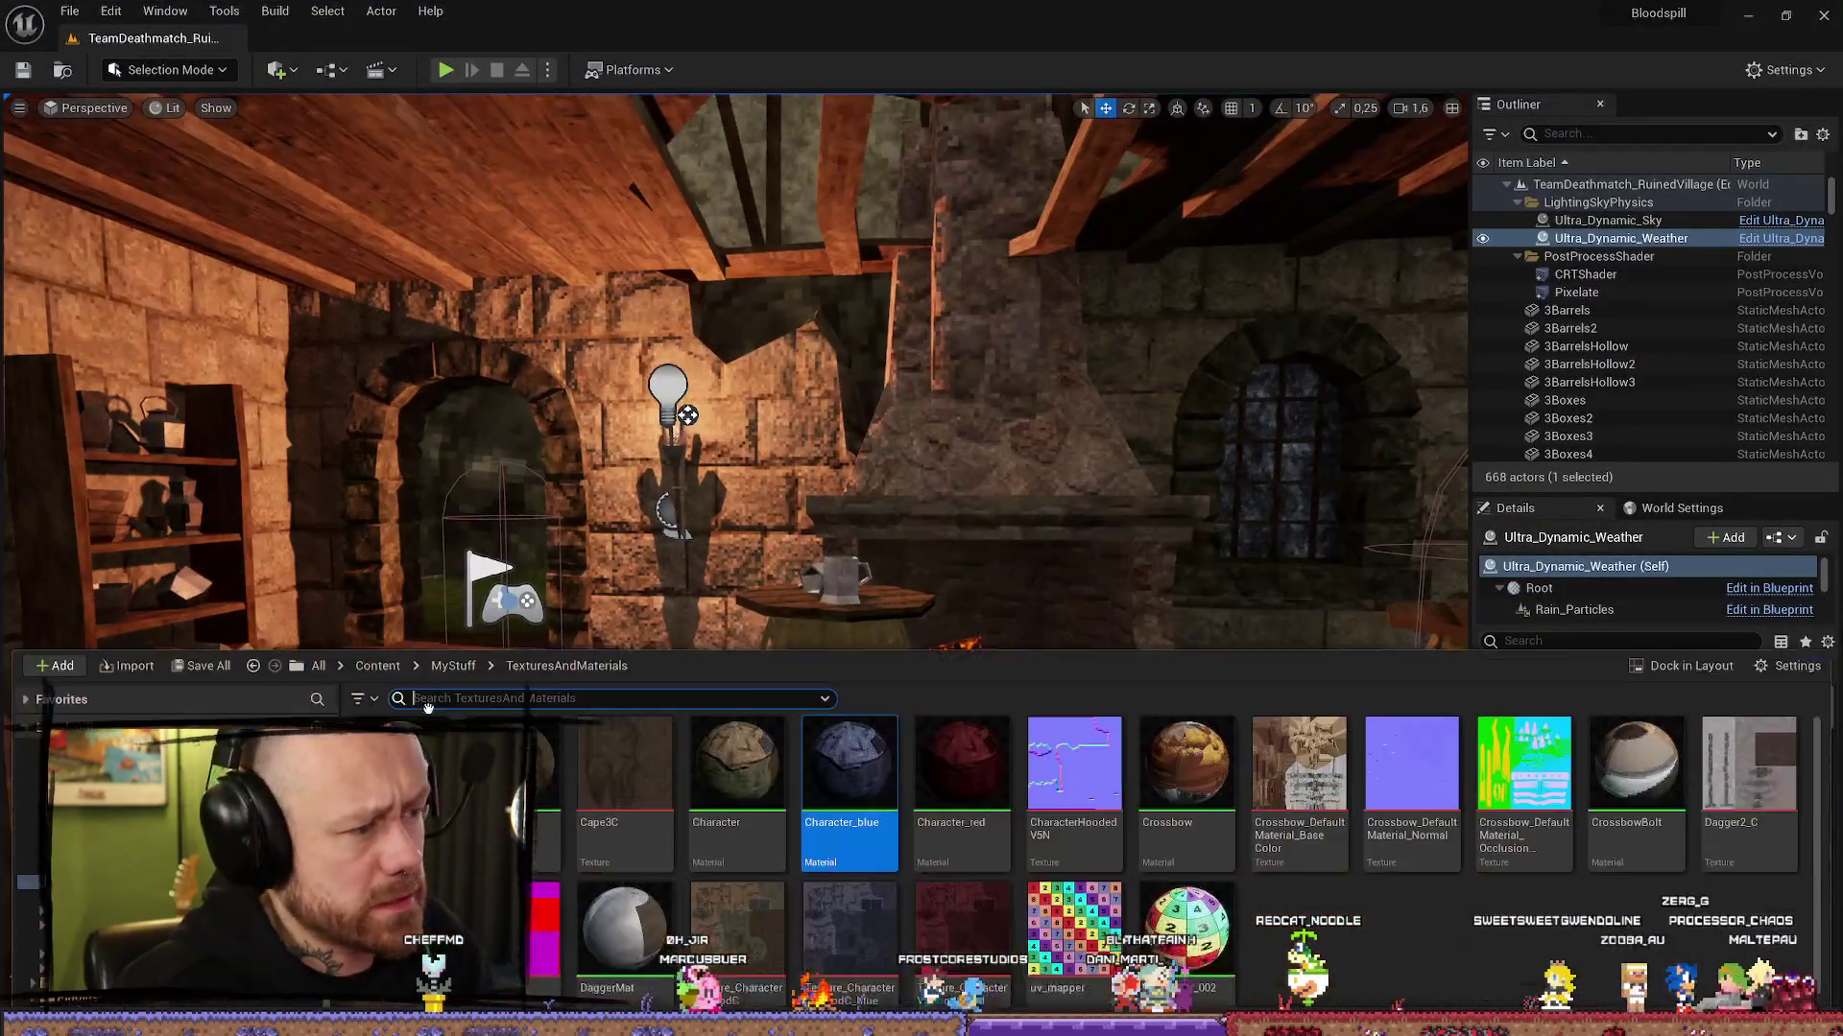
pyautogui.write('cha')
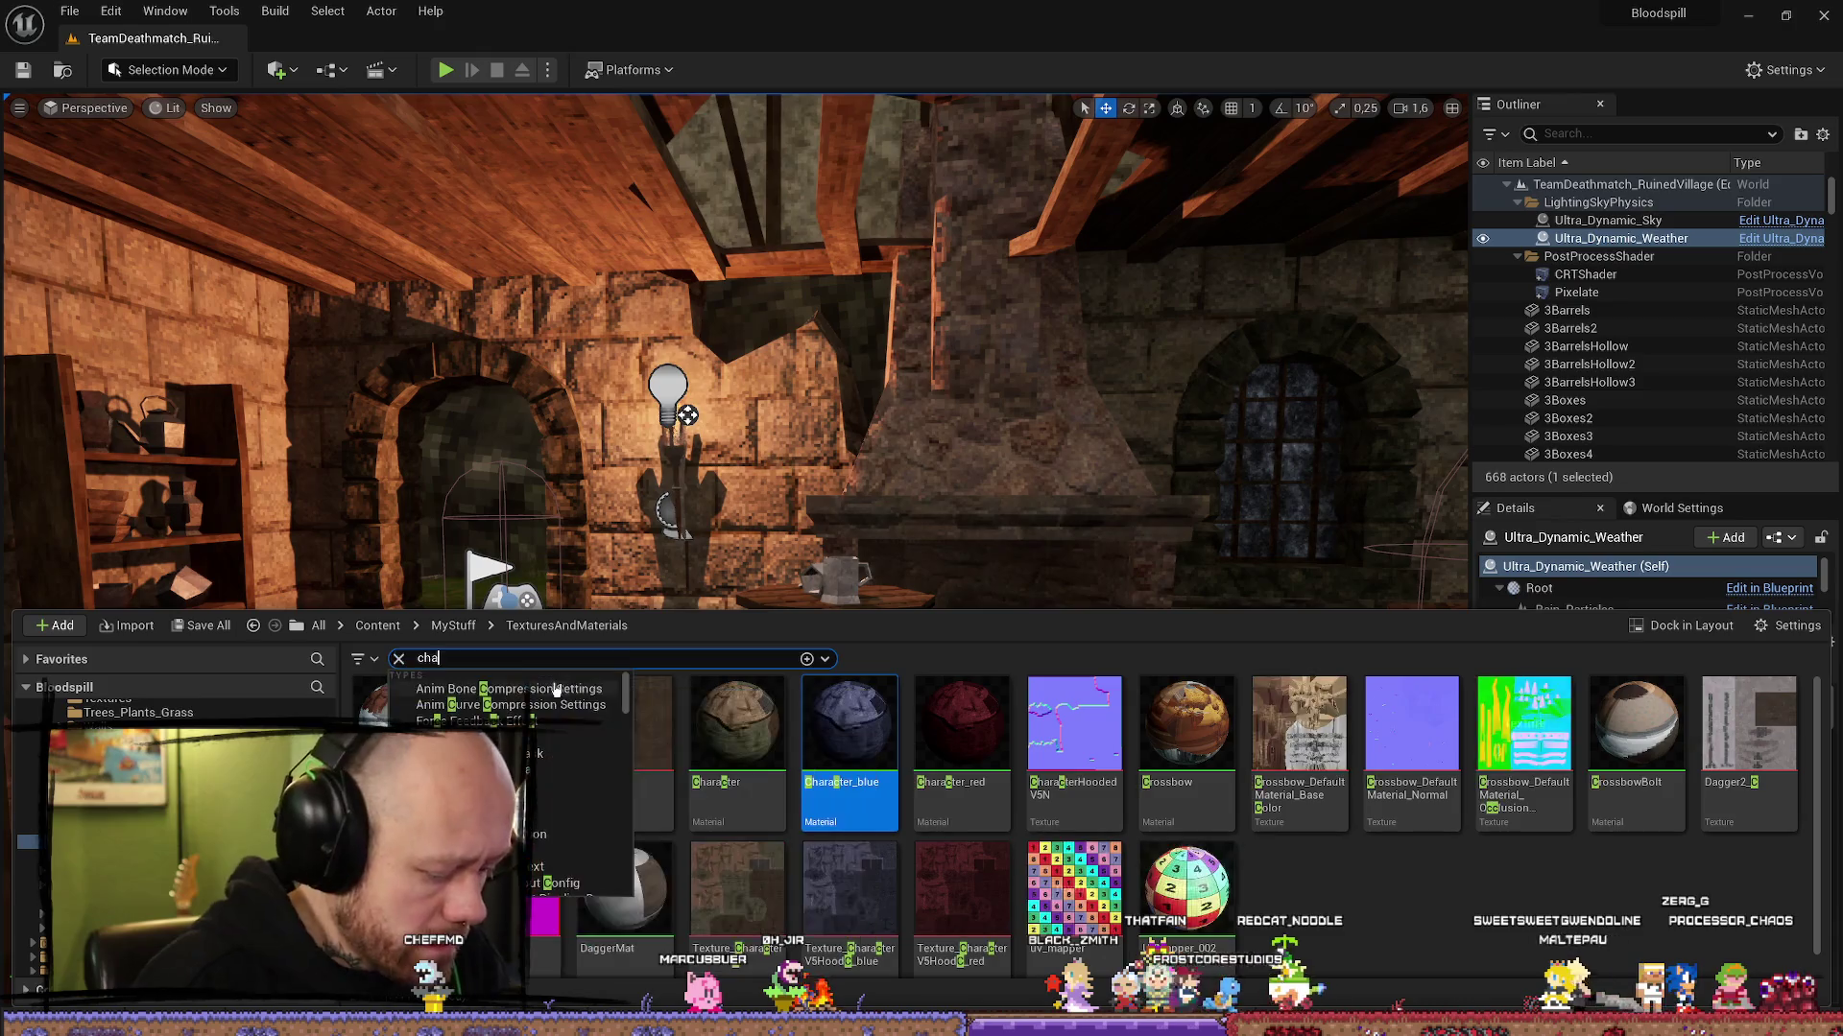
pyautogui.write('racter')
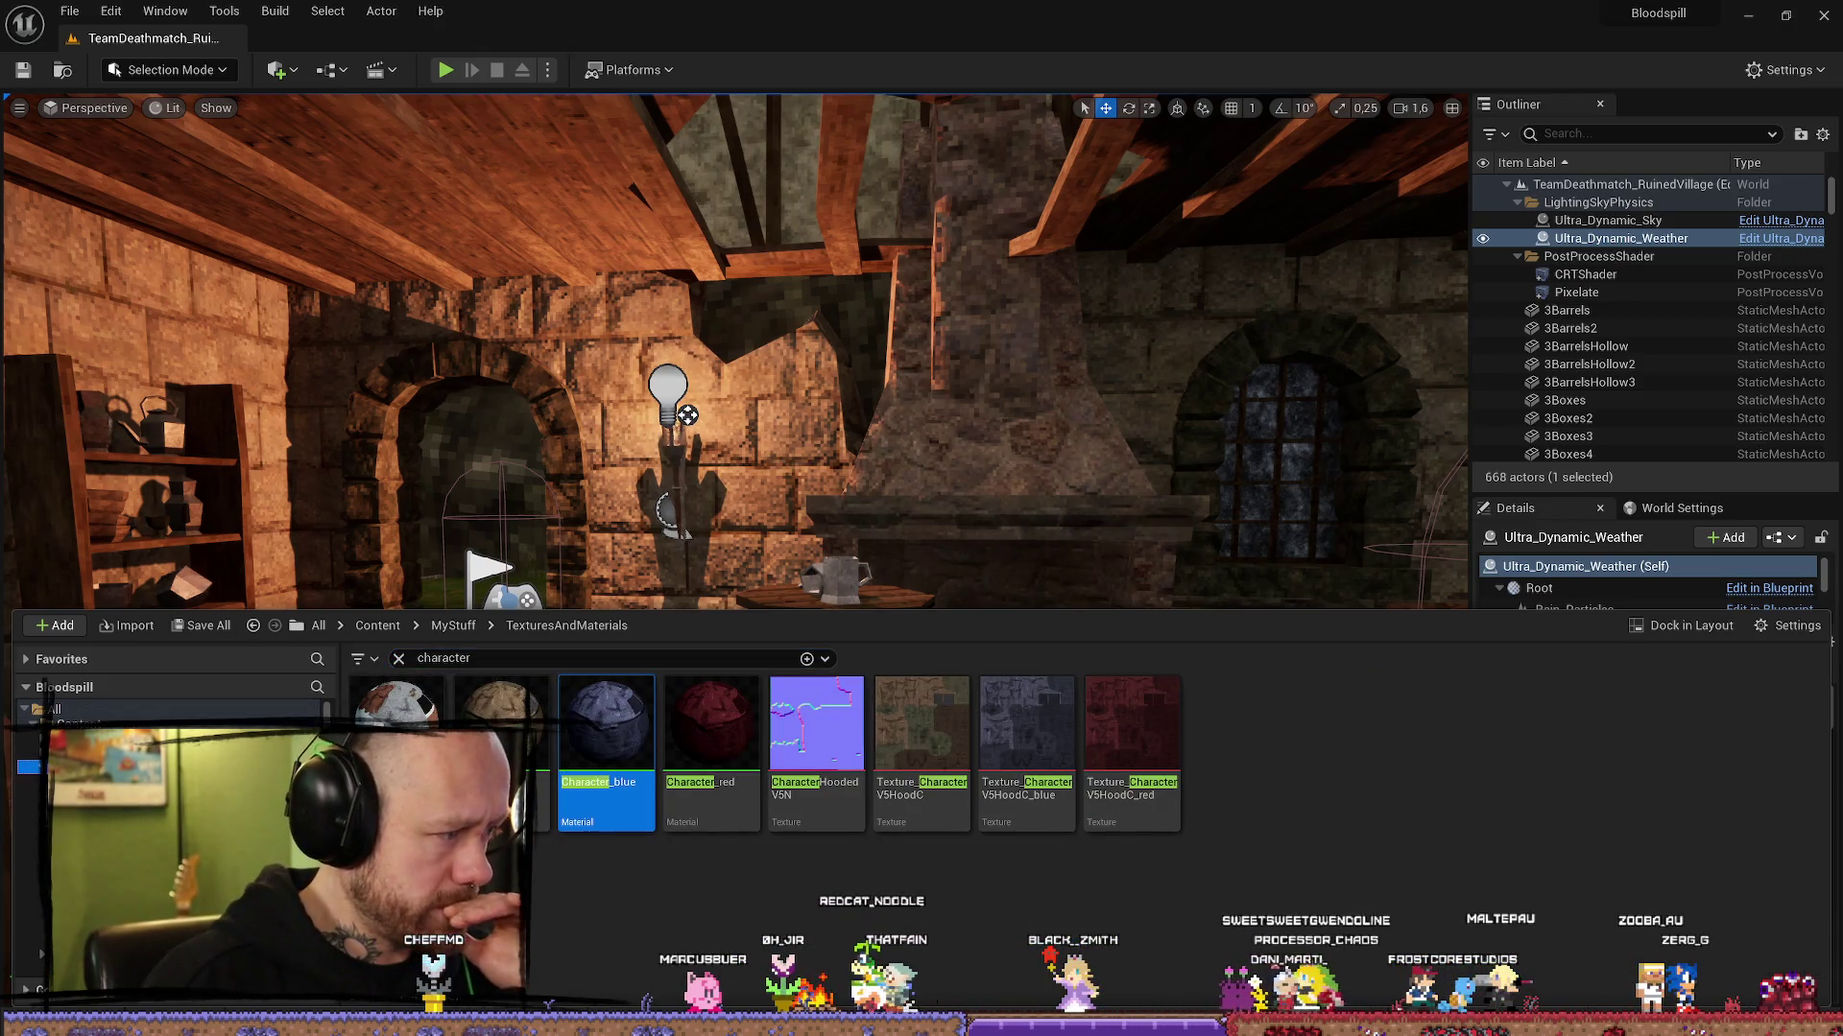
pyautogui.doubleClick(737, 725)
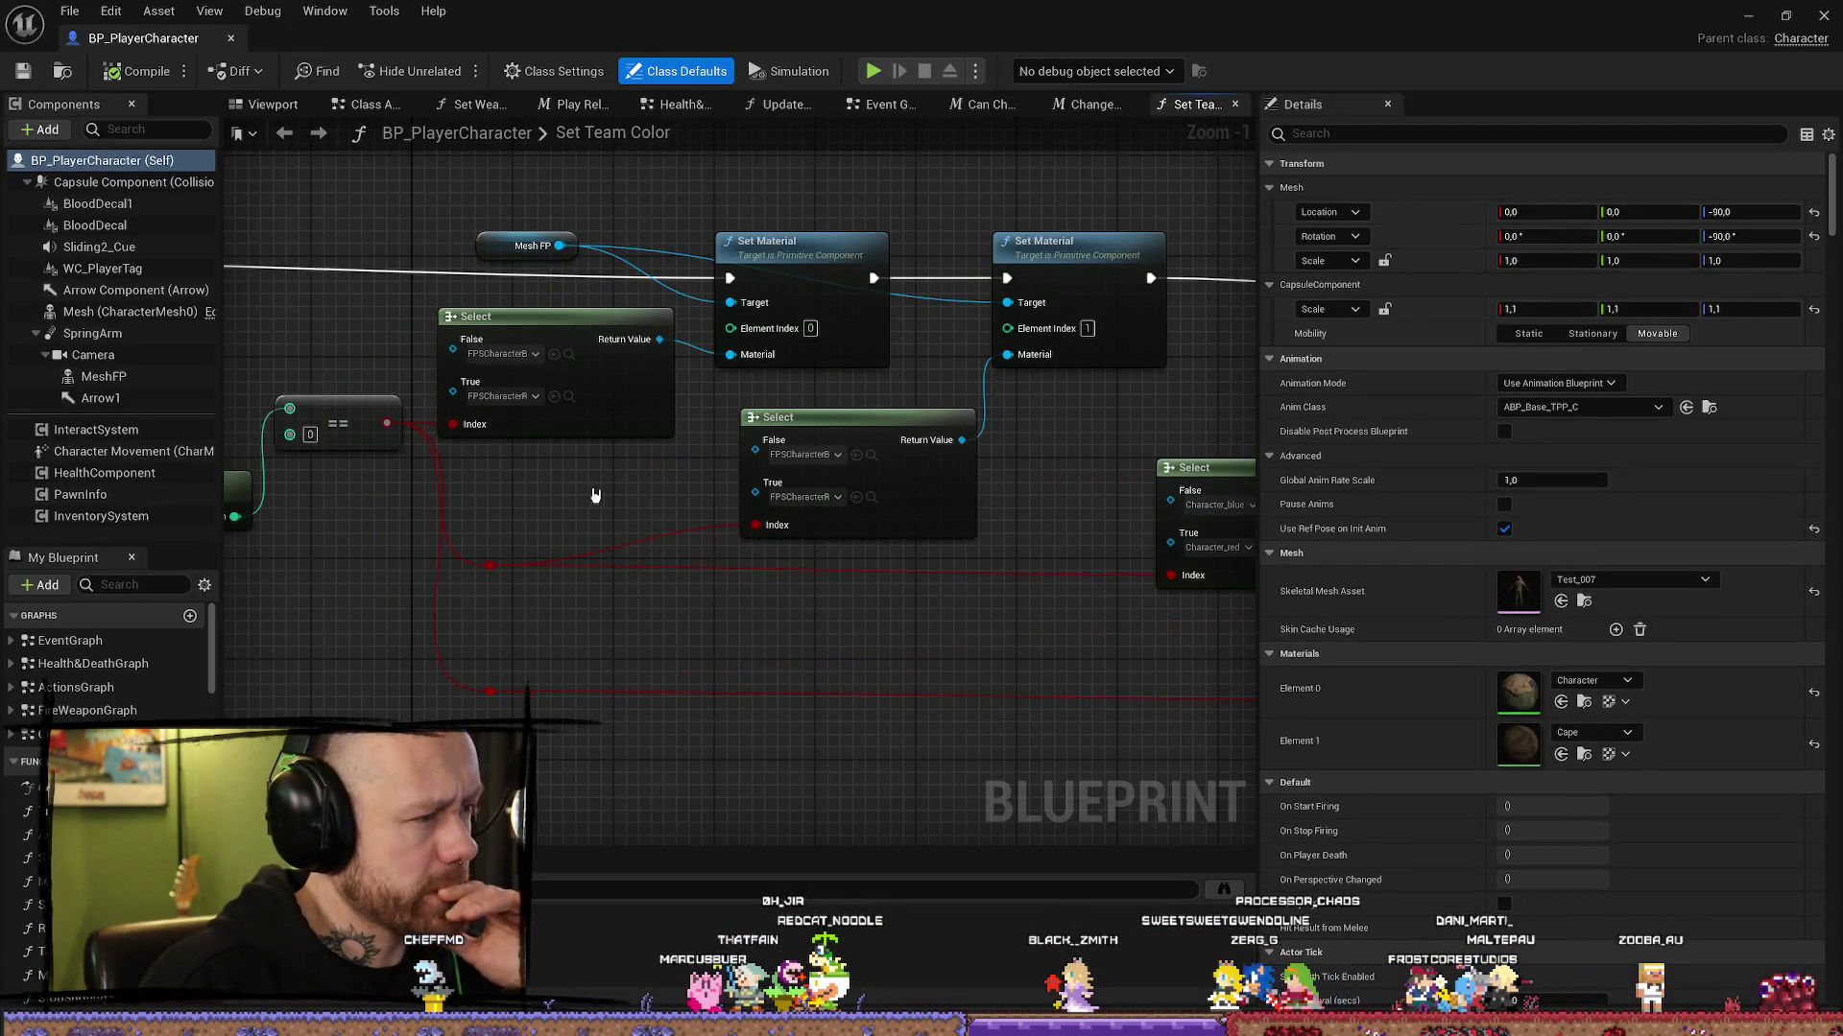
# Step: Review the Set Team Color Select and Set Material nodes and save BP_PlayerCharacter
pyautogui.scroll(-1, 597, 493)
pyautogui.scroll(-1, 679, 461)
pyautogui.moveTo(831, 540)
pyautogui.mouseDown()
pyautogui.moveTo(596, 544)
pyautogui.moveTo(786, 519)
pyautogui.mouseUp()
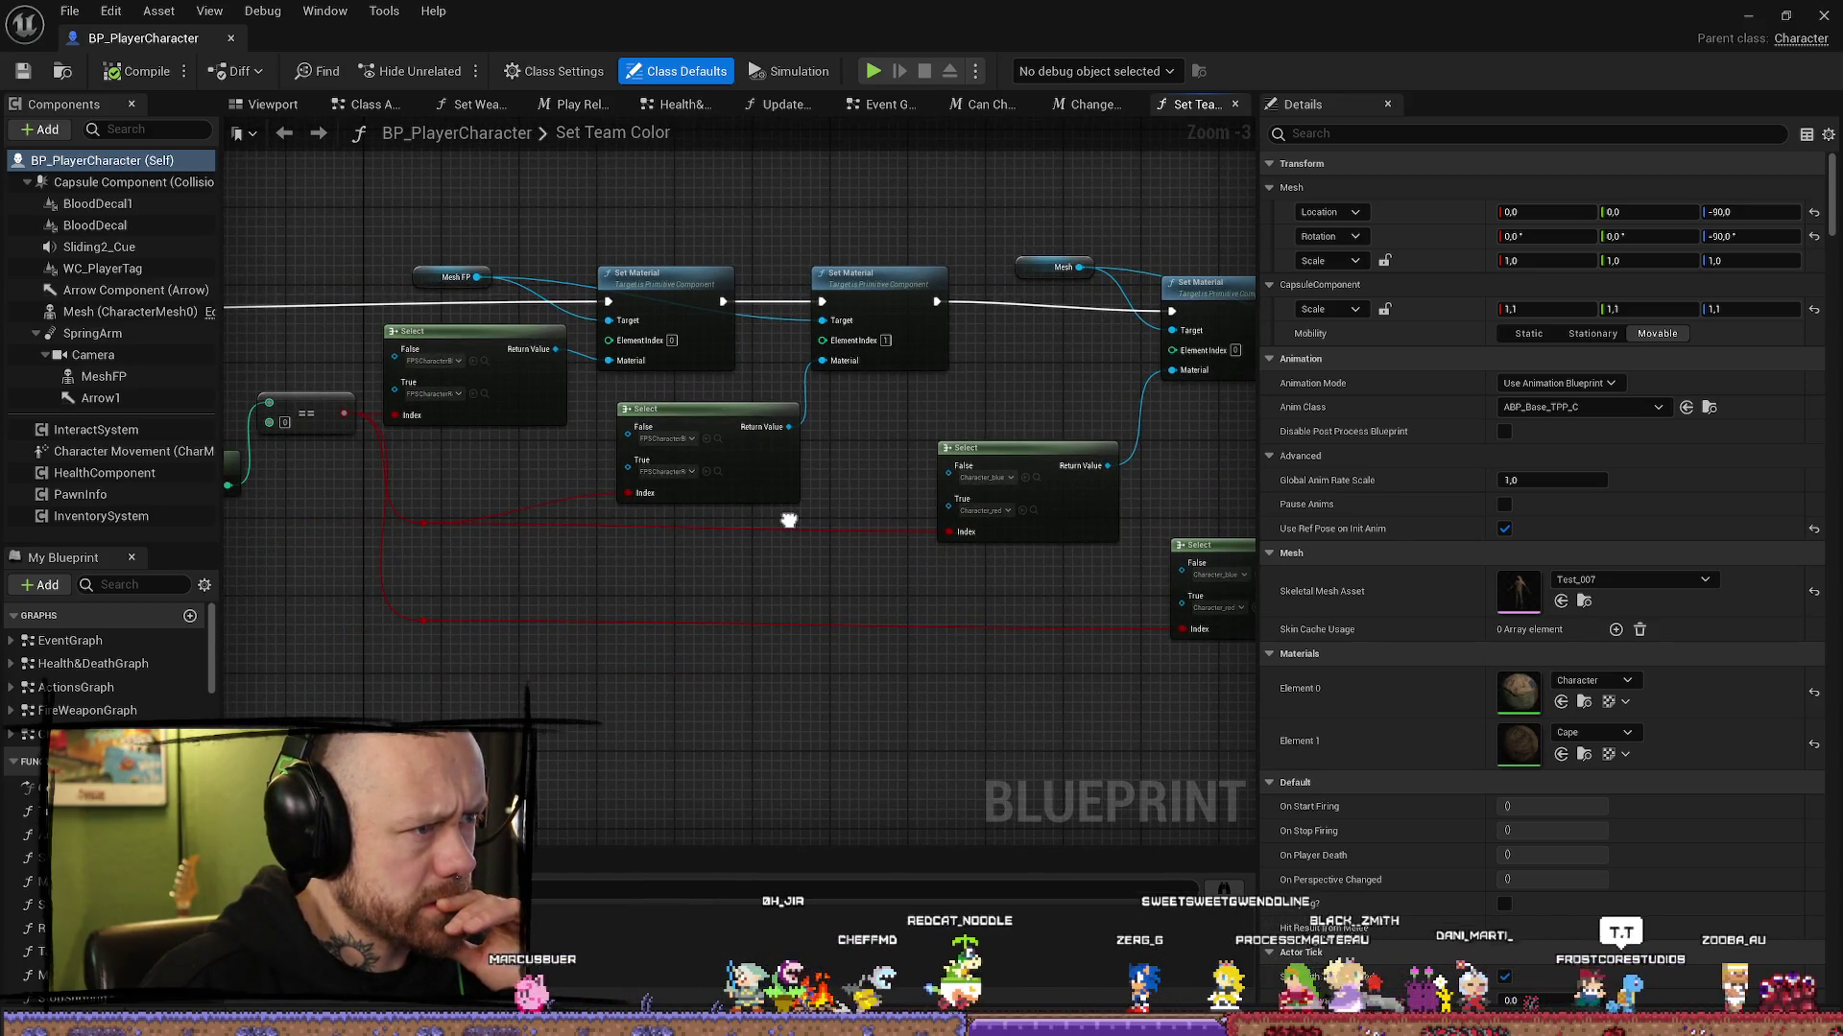
pyautogui.moveTo(567, 452)
pyautogui.mouseDown()
pyautogui.moveTo(527, 452)
pyautogui.moveTo(912, 534)
pyautogui.moveTo(626, 378)
pyautogui.mouseUp()
pyautogui.scroll(2, 625, 370)
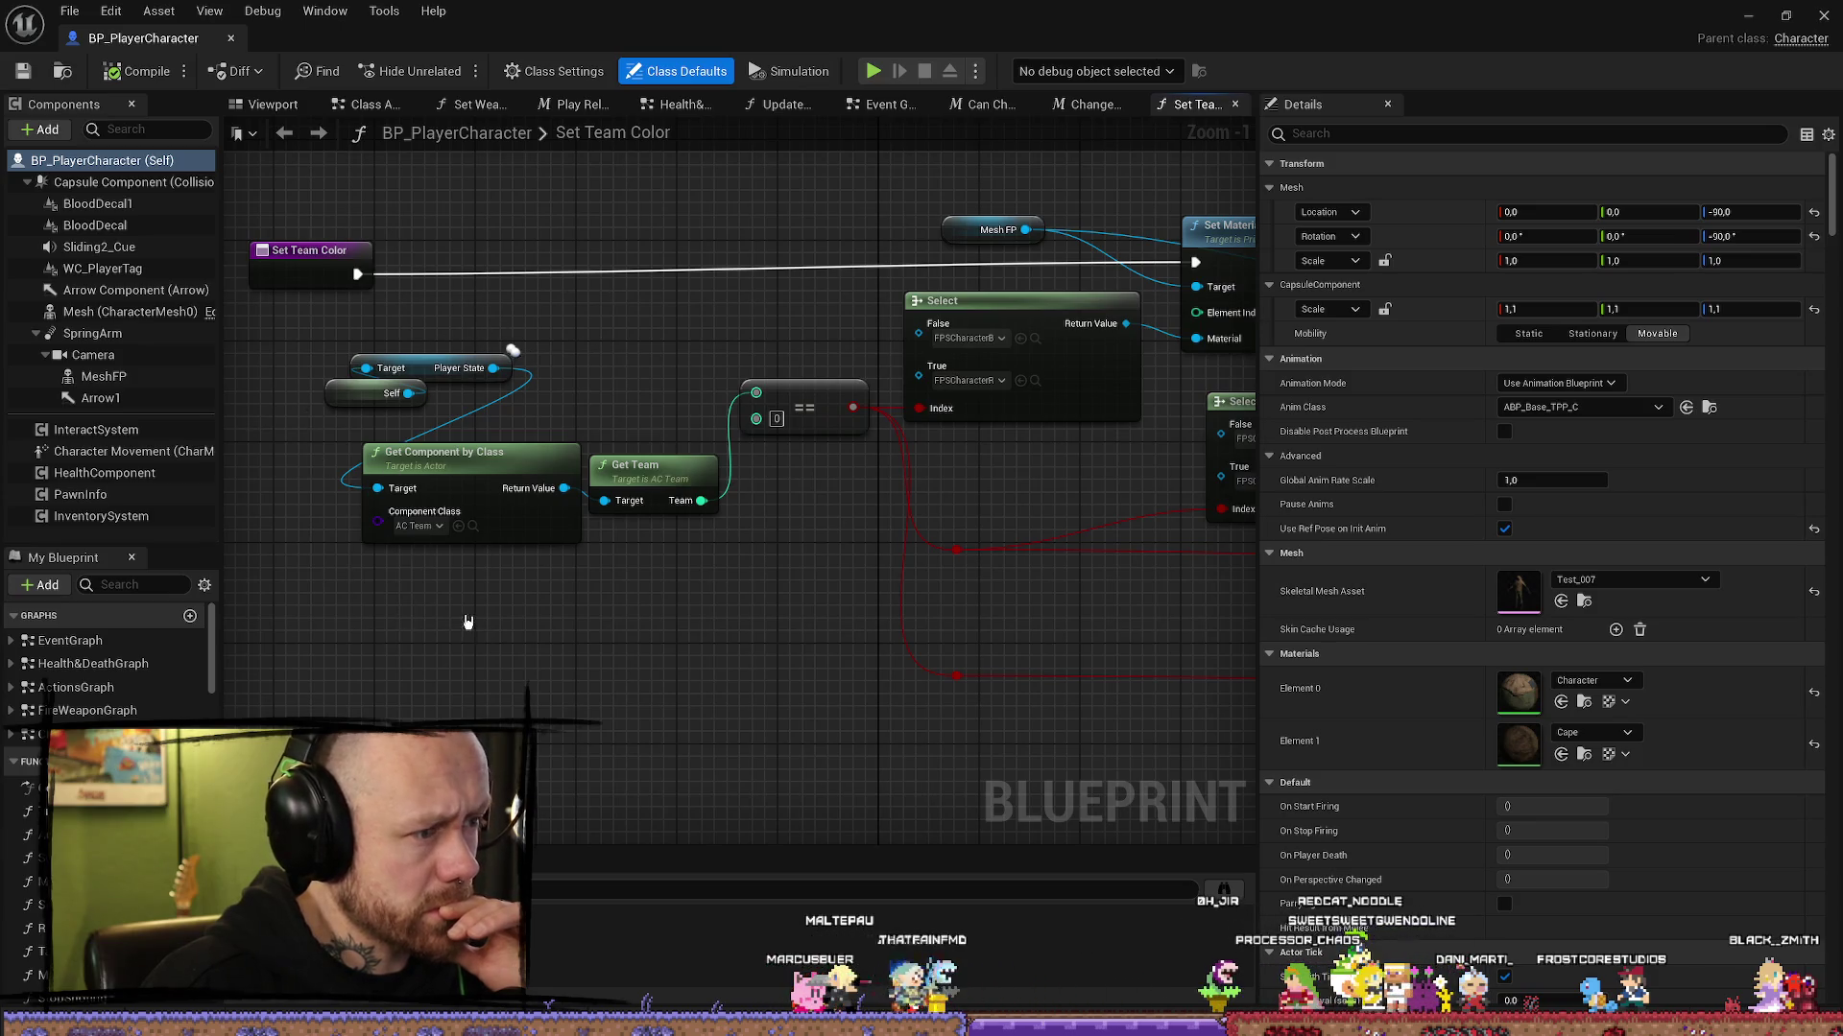
pyautogui.moveTo(770, 616); pyautogui.dragTo(566, 614)
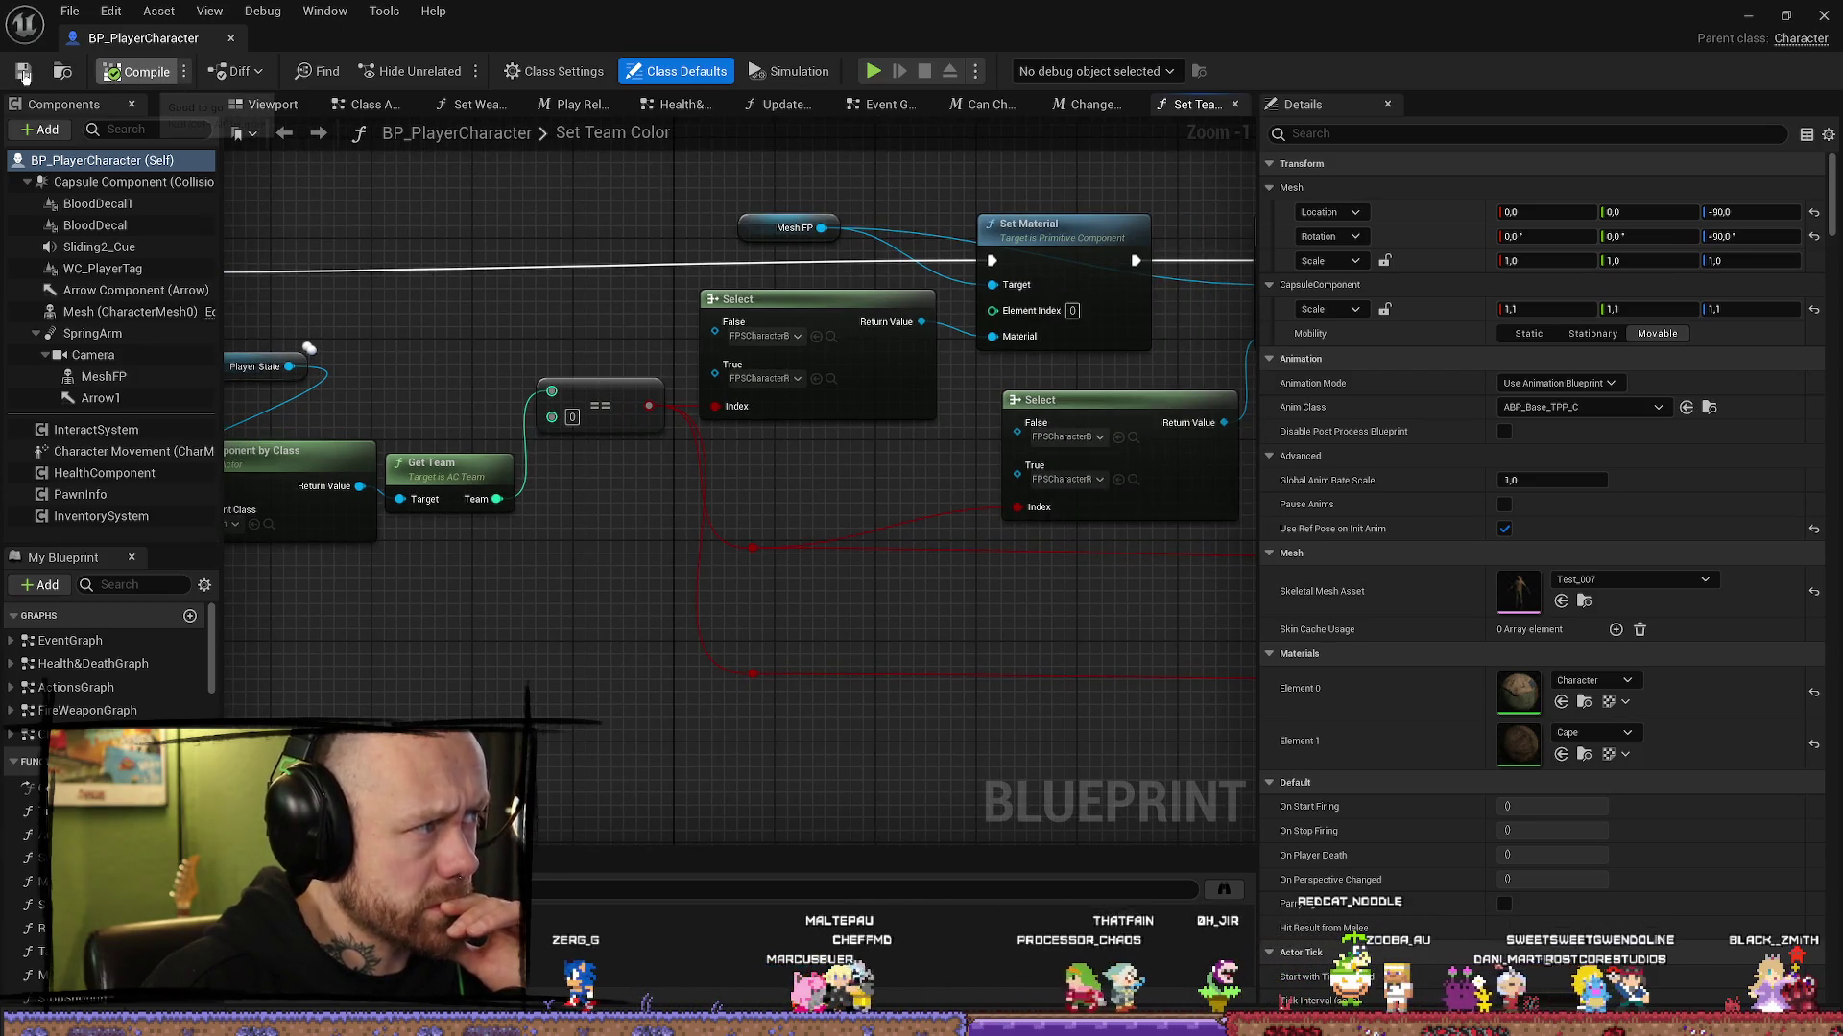
pyautogui.click(23, 72)
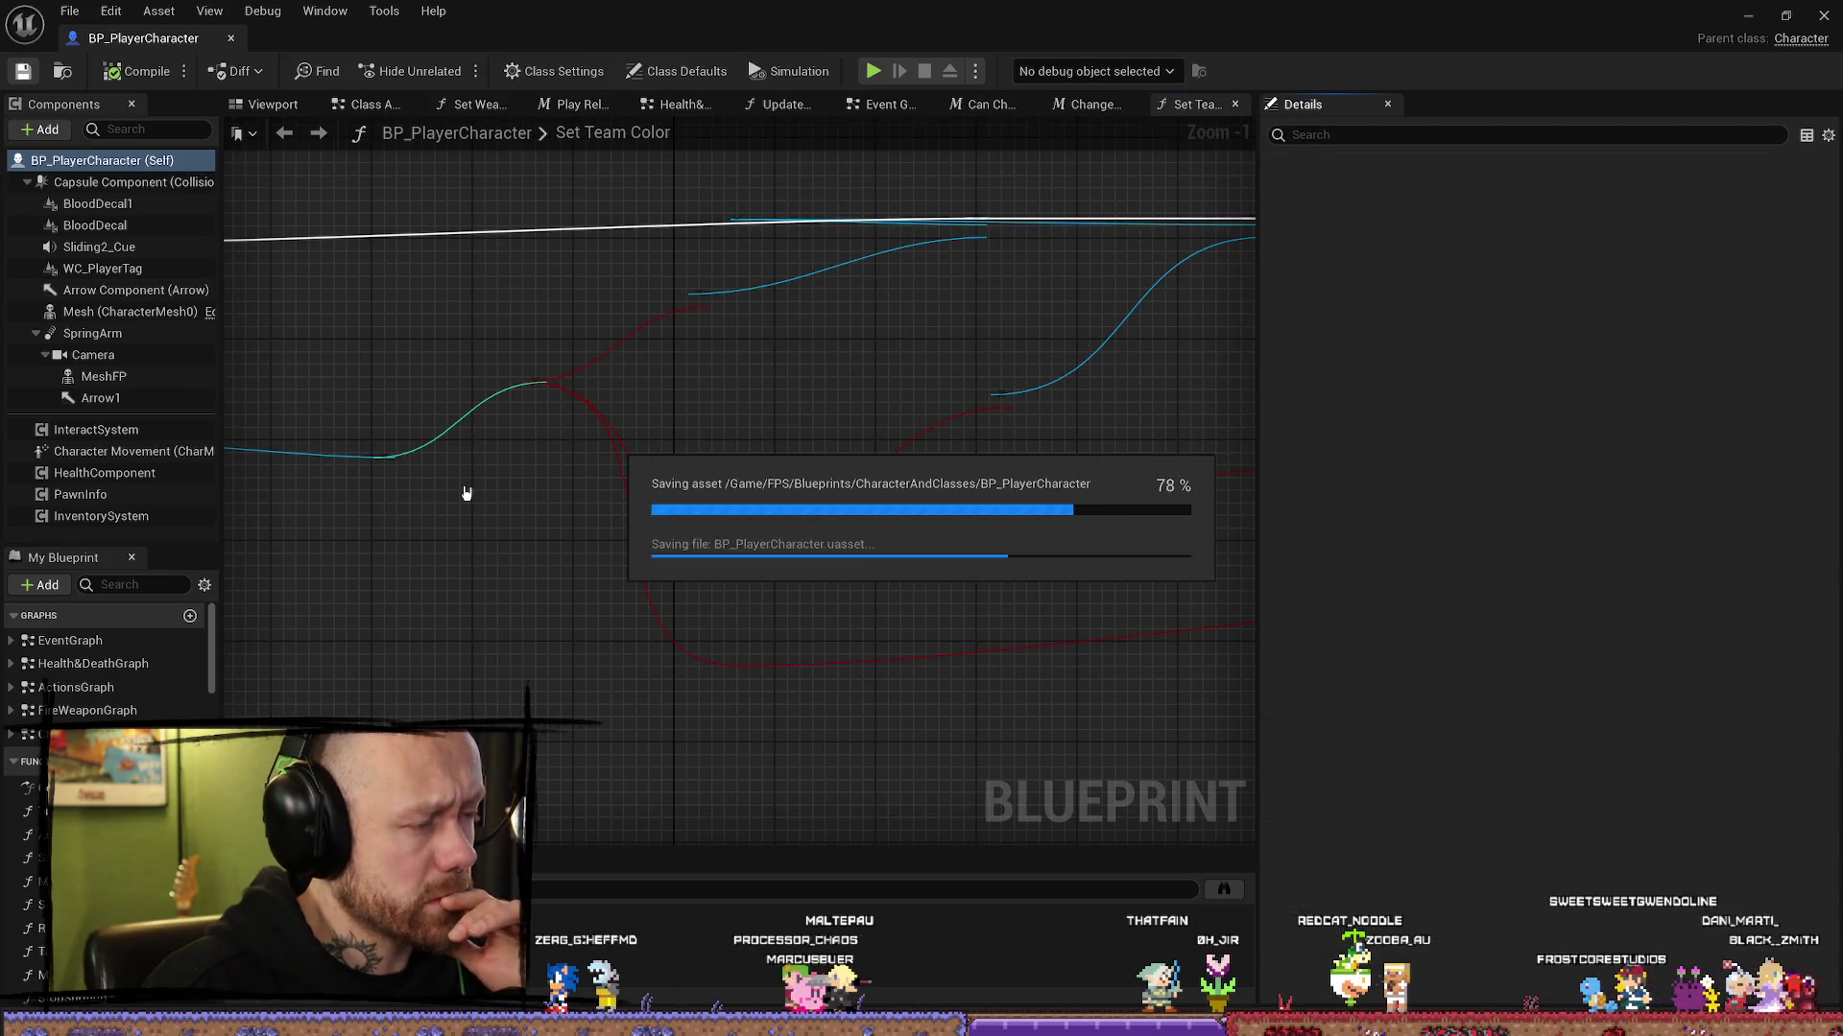
# Step: Inspect the Mesh node's Set Material and Select, then select the MeshFP component
pyautogui.moveTo(890, 465); pyautogui.dragTo(726, 419)
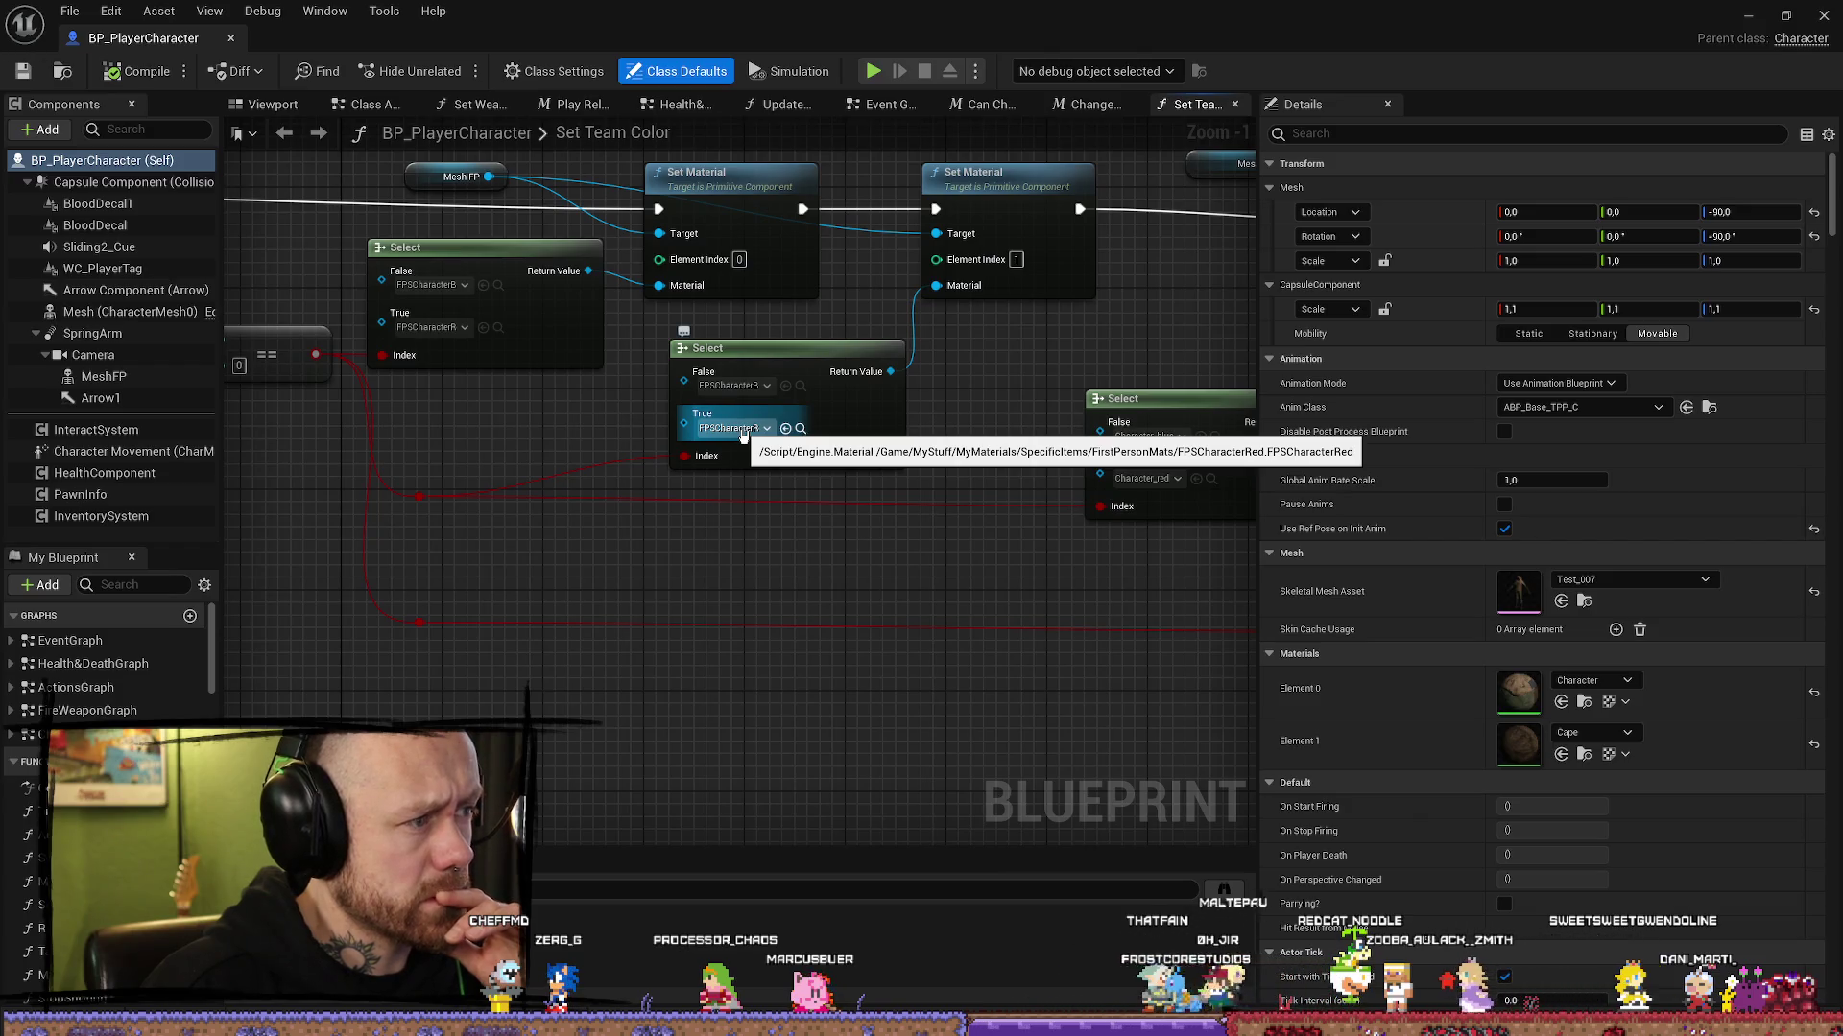
pyautogui.moveTo(1015, 429)
pyautogui.mouseDown()
pyautogui.moveTo(705, 439)
pyautogui.moveTo(761, 399)
pyautogui.moveTo(502, 437)
pyautogui.mouseUp()
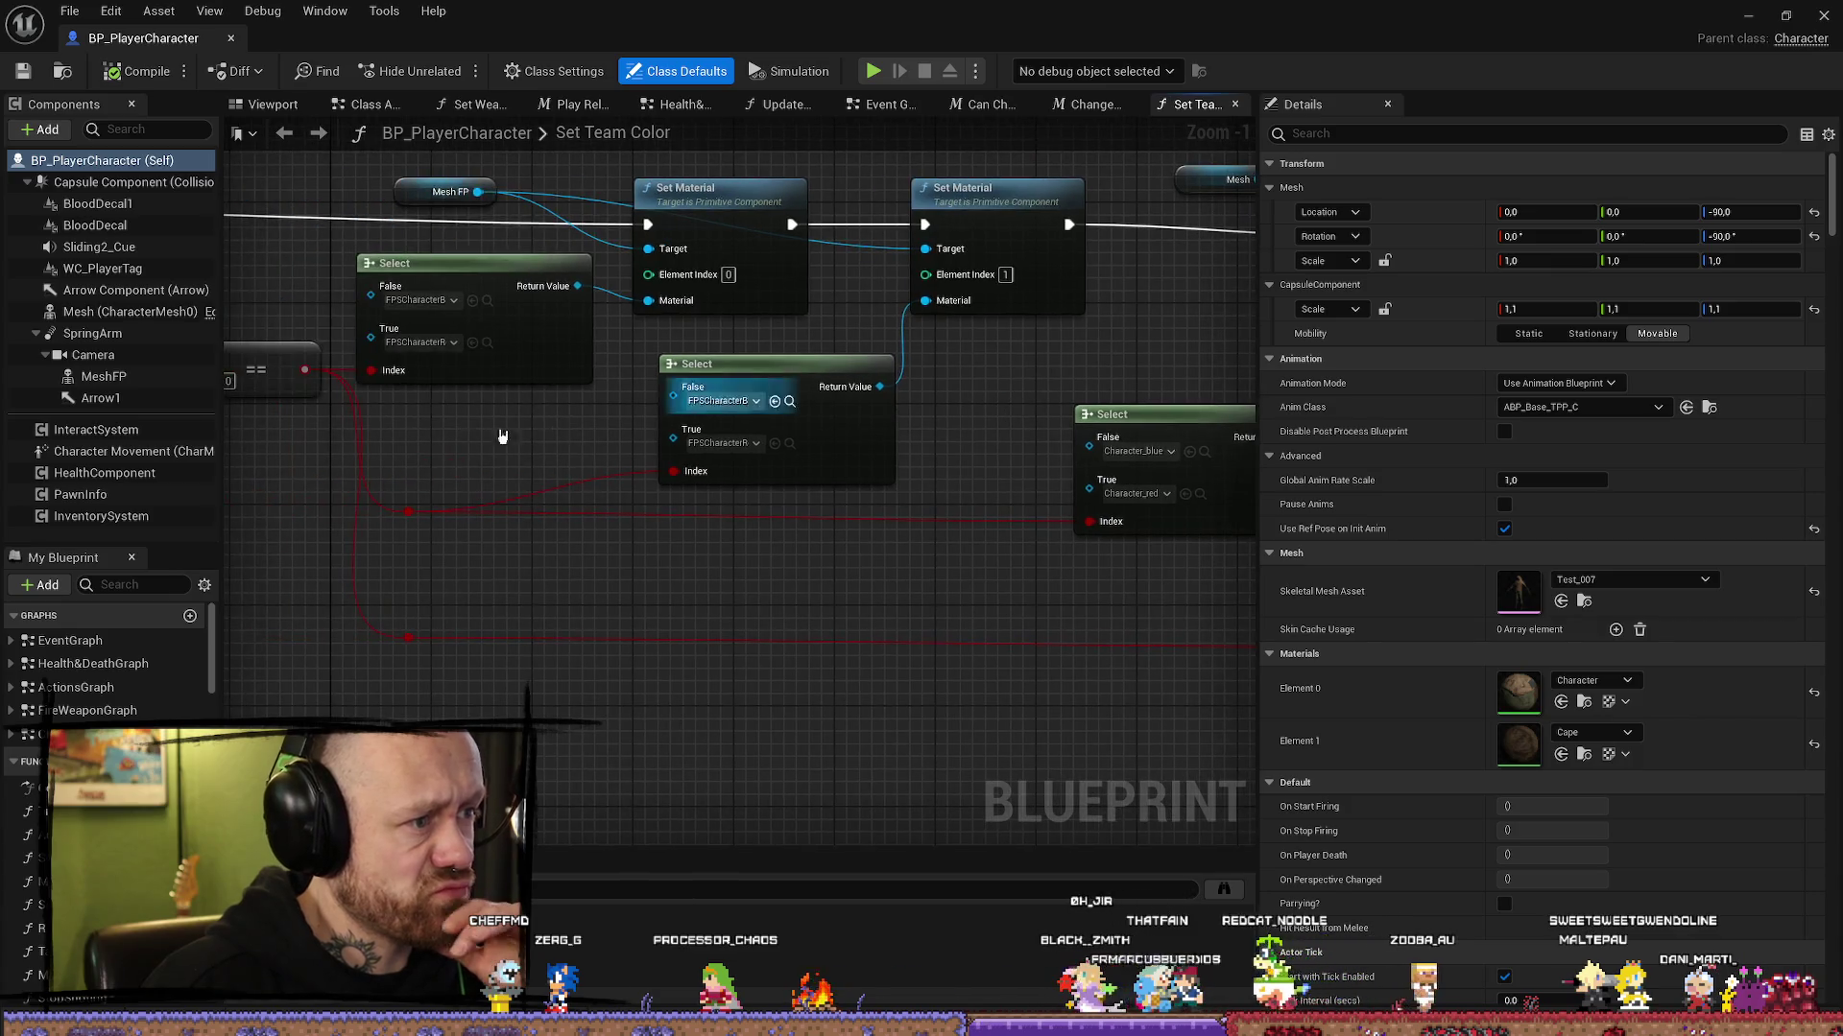
pyautogui.click(103, 376)
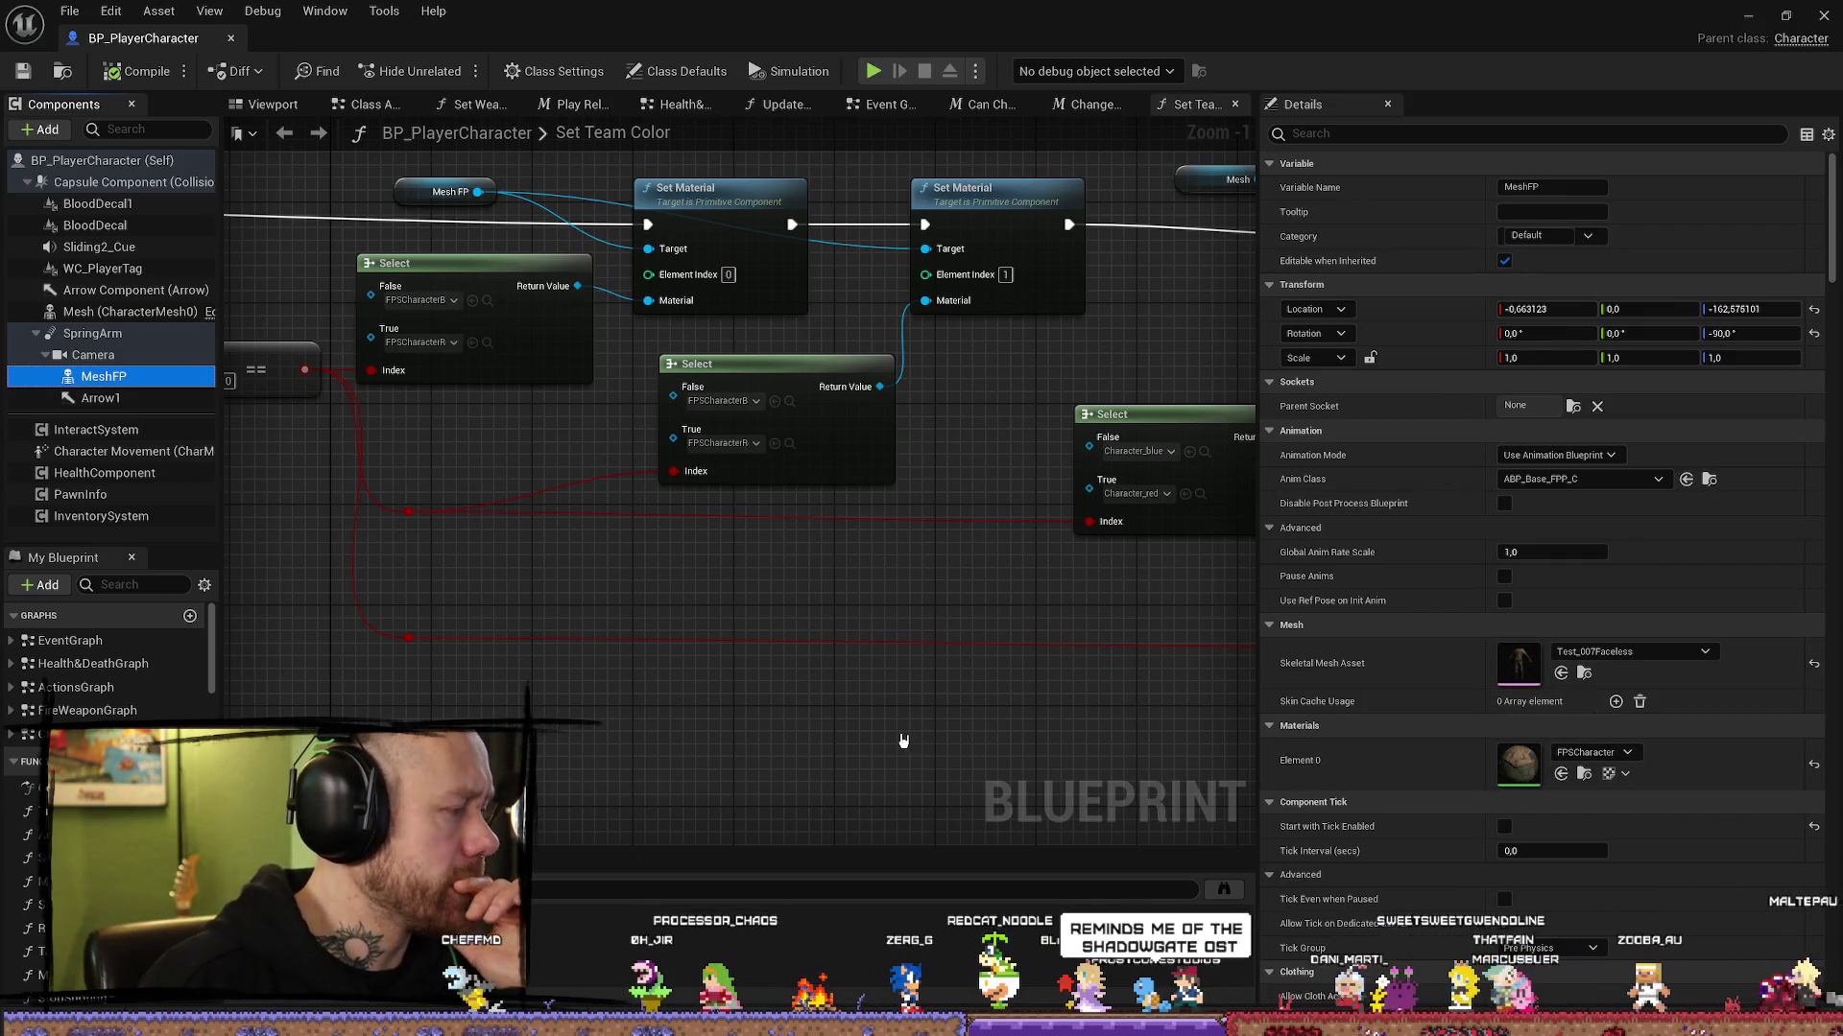
# Step: Filter My Blueprint with 'et' and open the Set Pawn Team function
pyautogui.moveTo(885, 678)
pyautogui.mouseDown()
pyautogui.moveTo(928, 641)
pyautogui.moveTo(690, 633)
pyautogui.mouseUp()
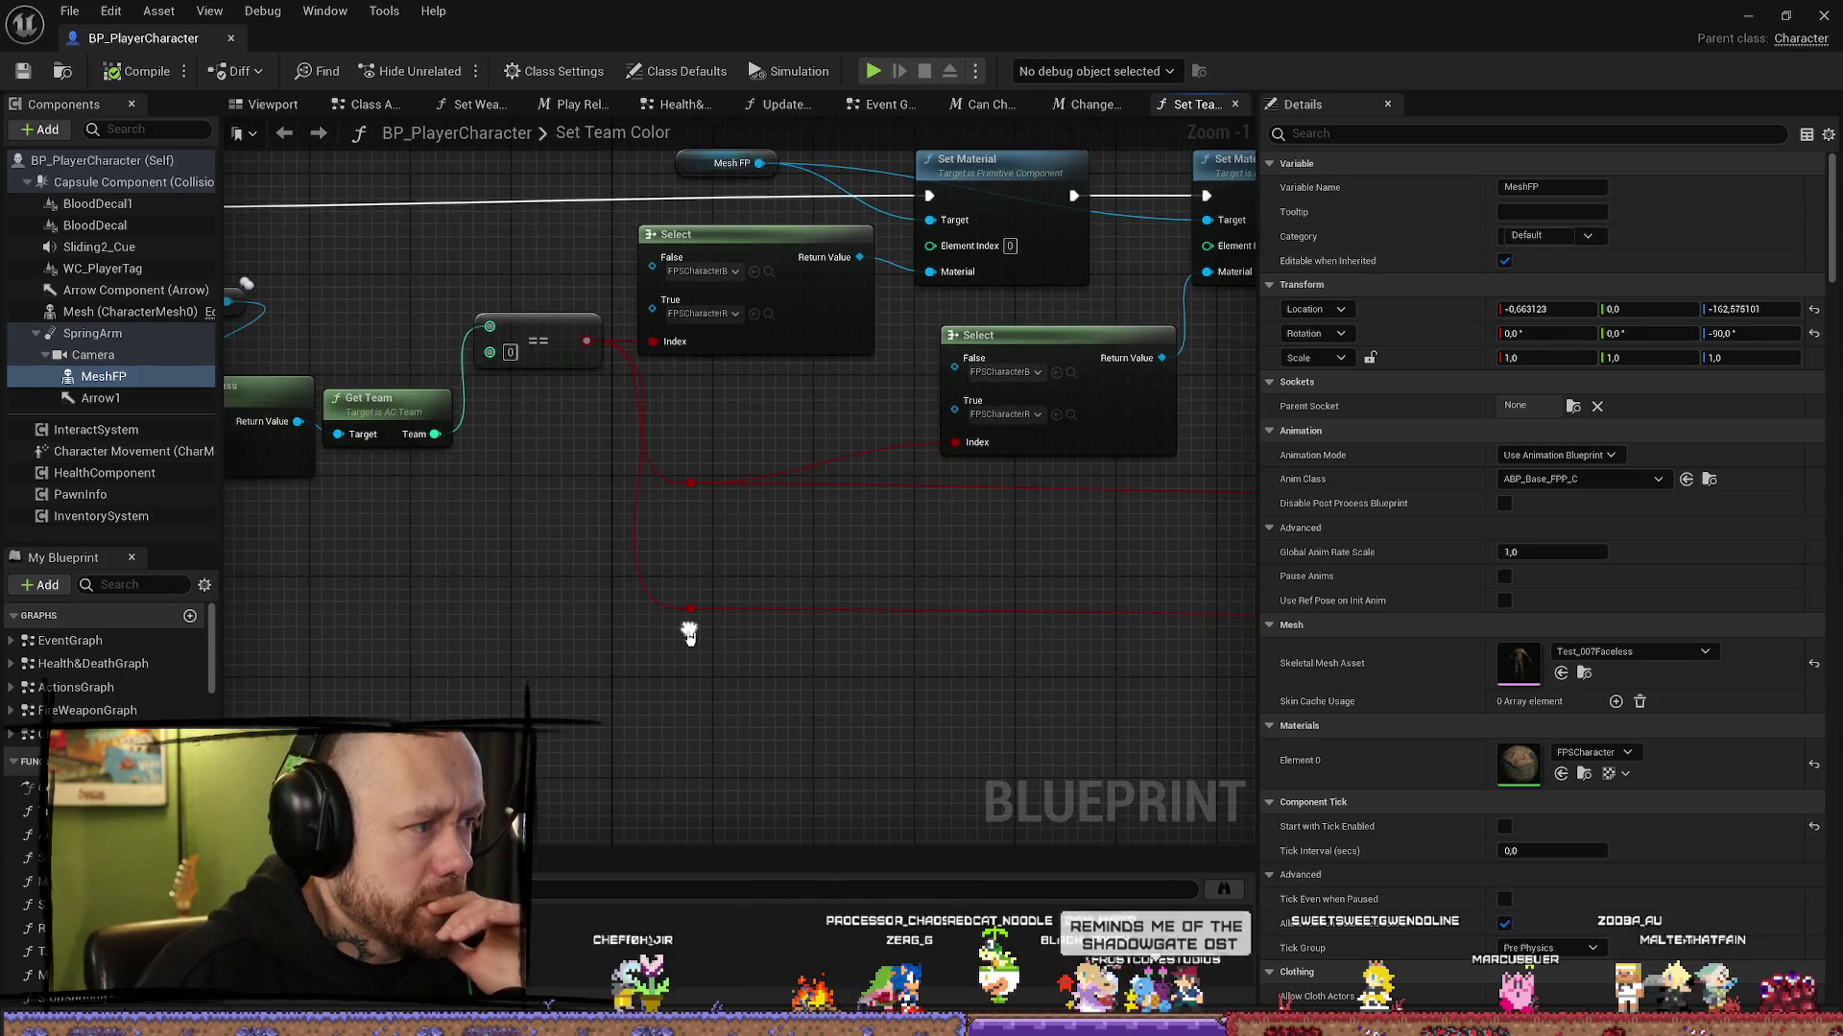
pyautogui.moveTo(348, 250); pyautogui.dragTo(713, 343)
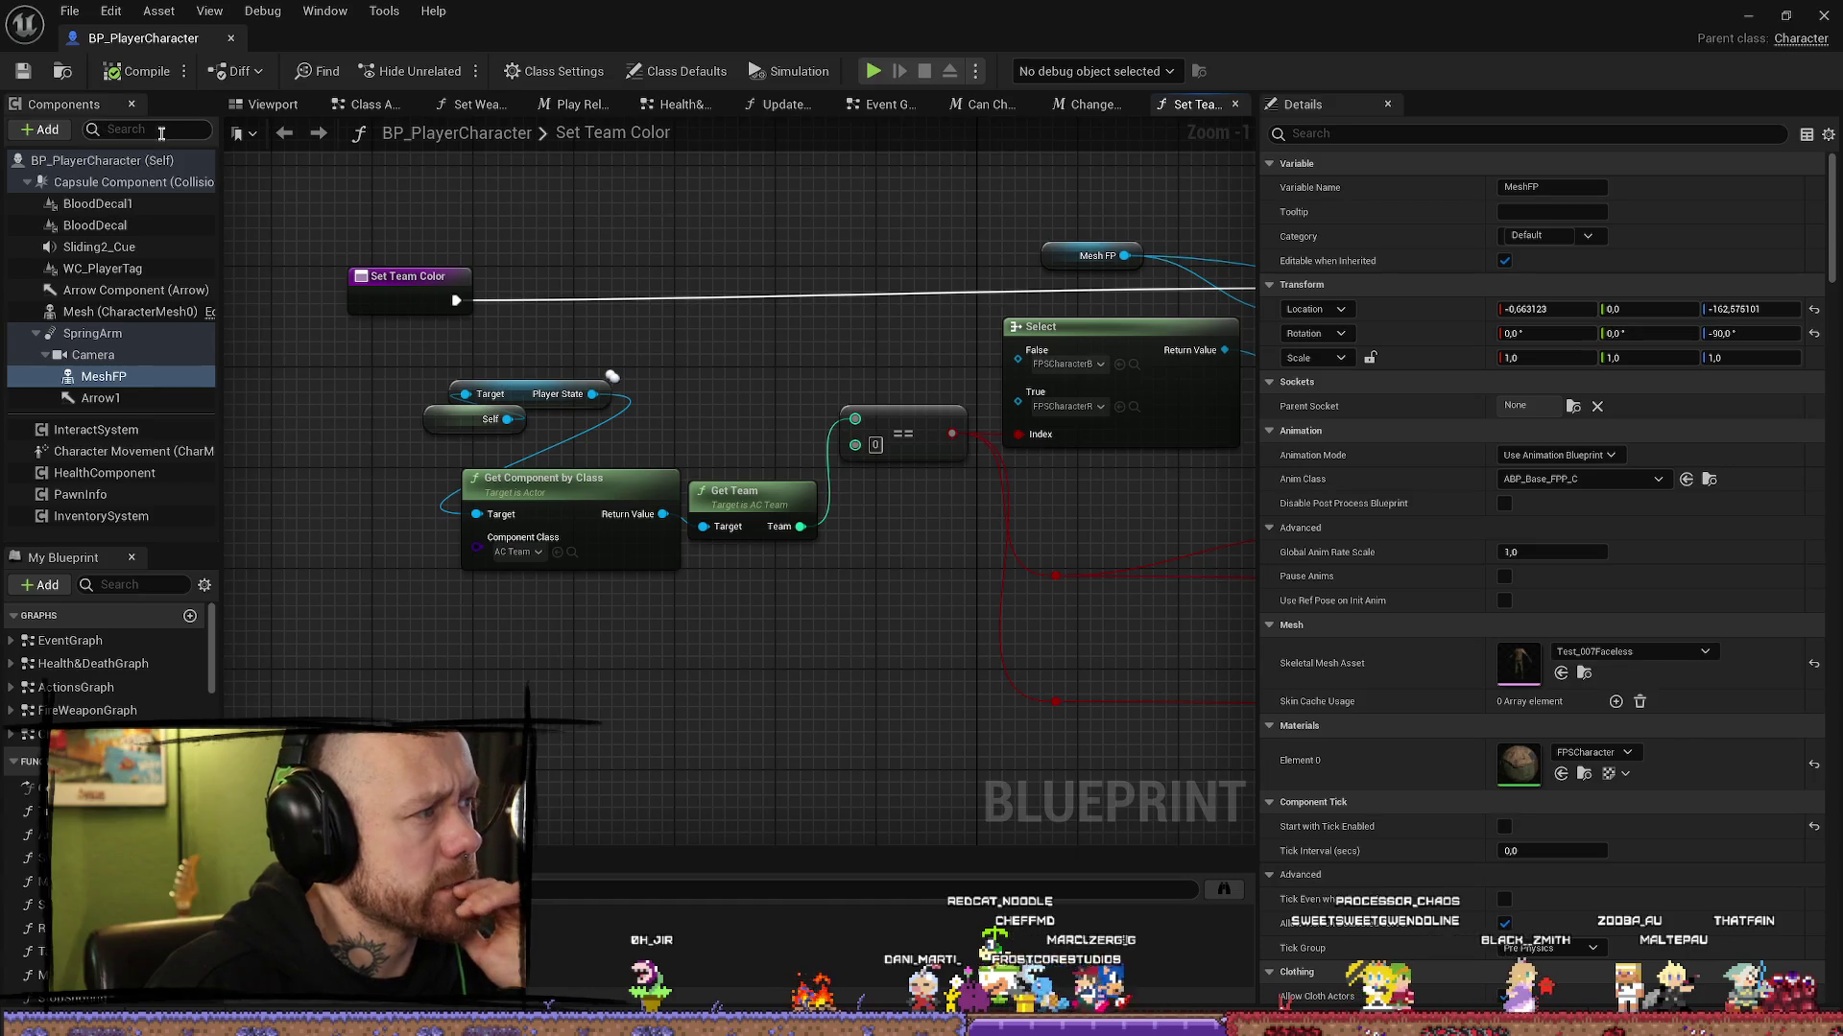
pyautogui.write('set')
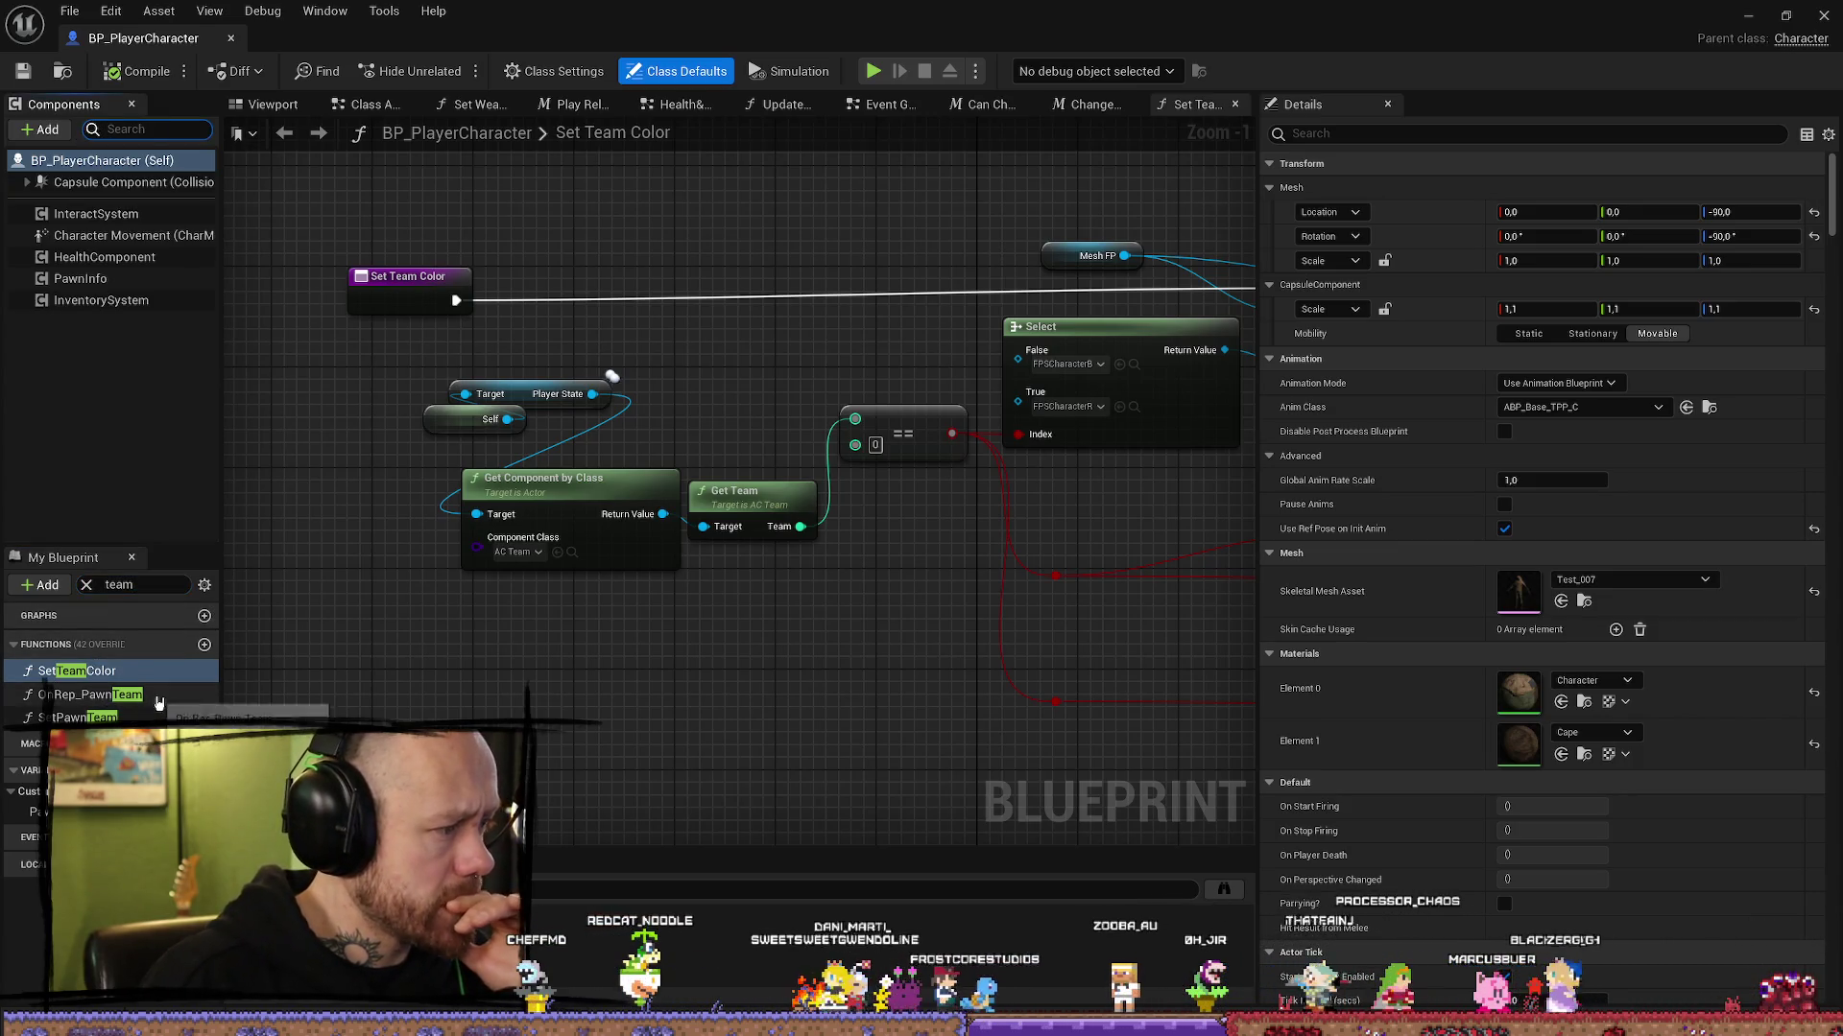
pyautogui.doubleClick(82, 718)
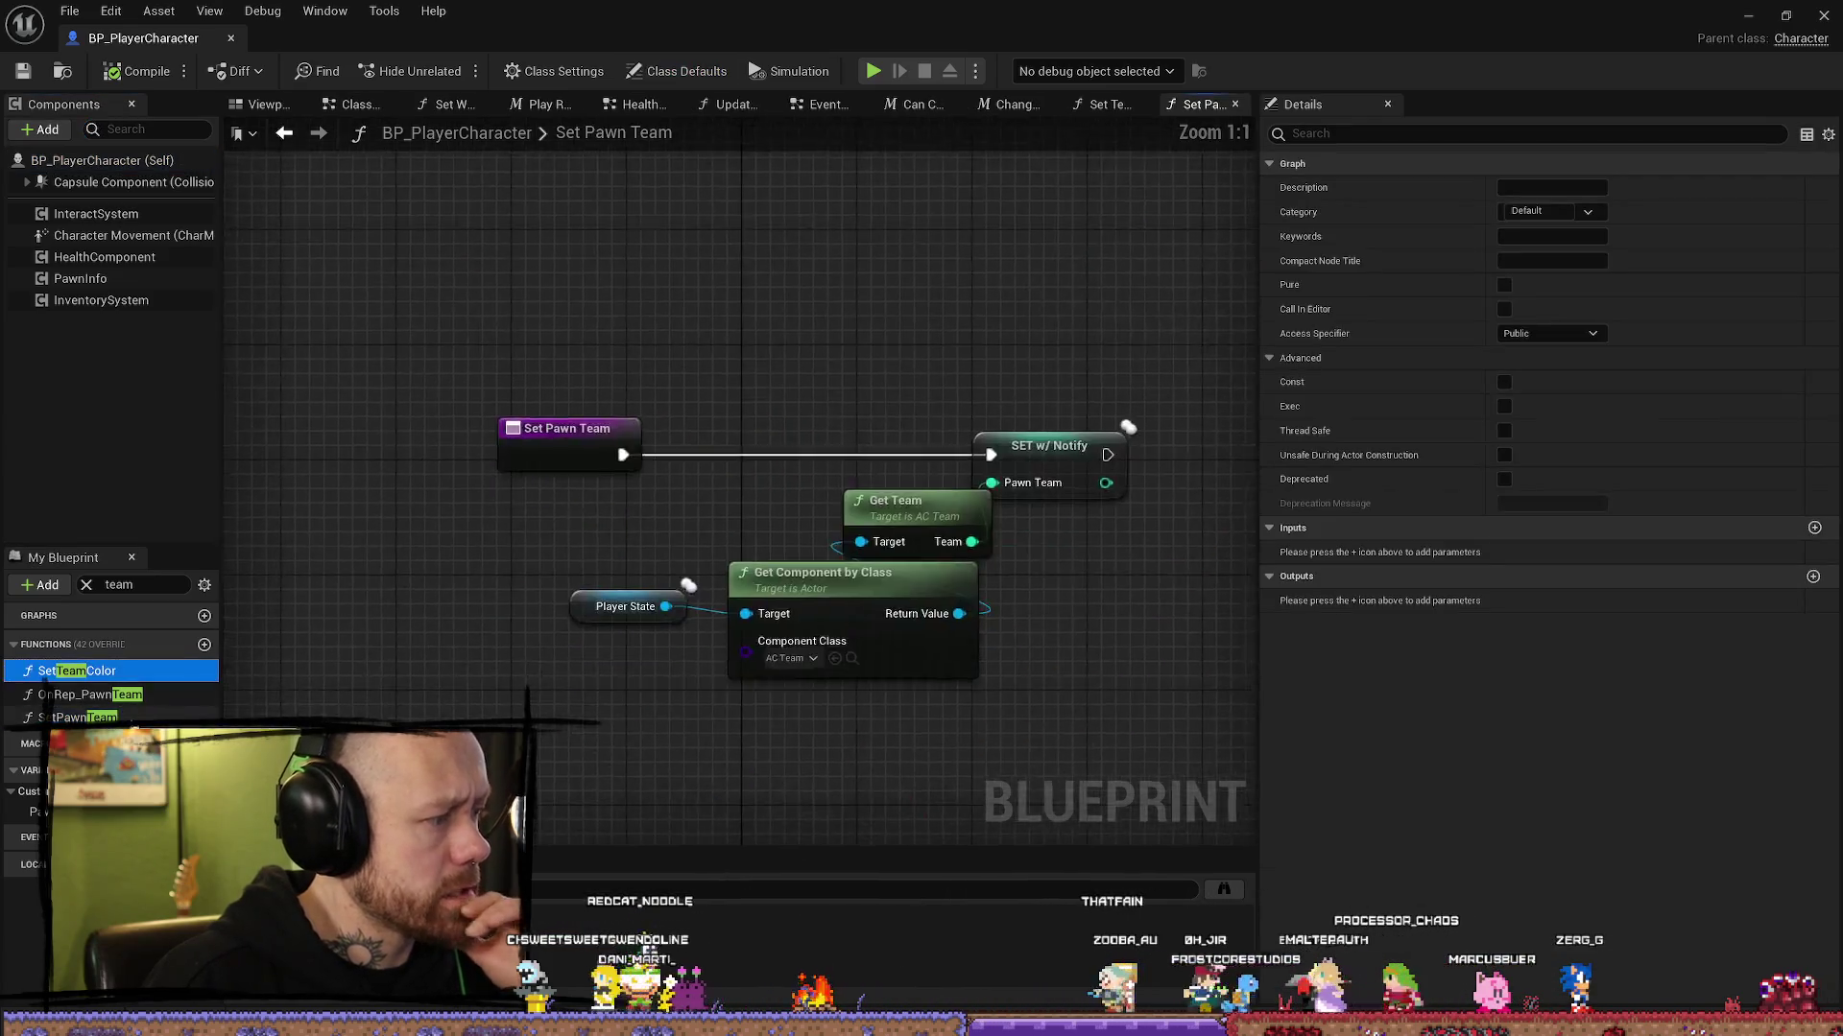
# Step: Recentre the Set Pawn Team nodes and check the PawnTeam variable's settings
pyautogui.scroll(-2, 1074, 557)
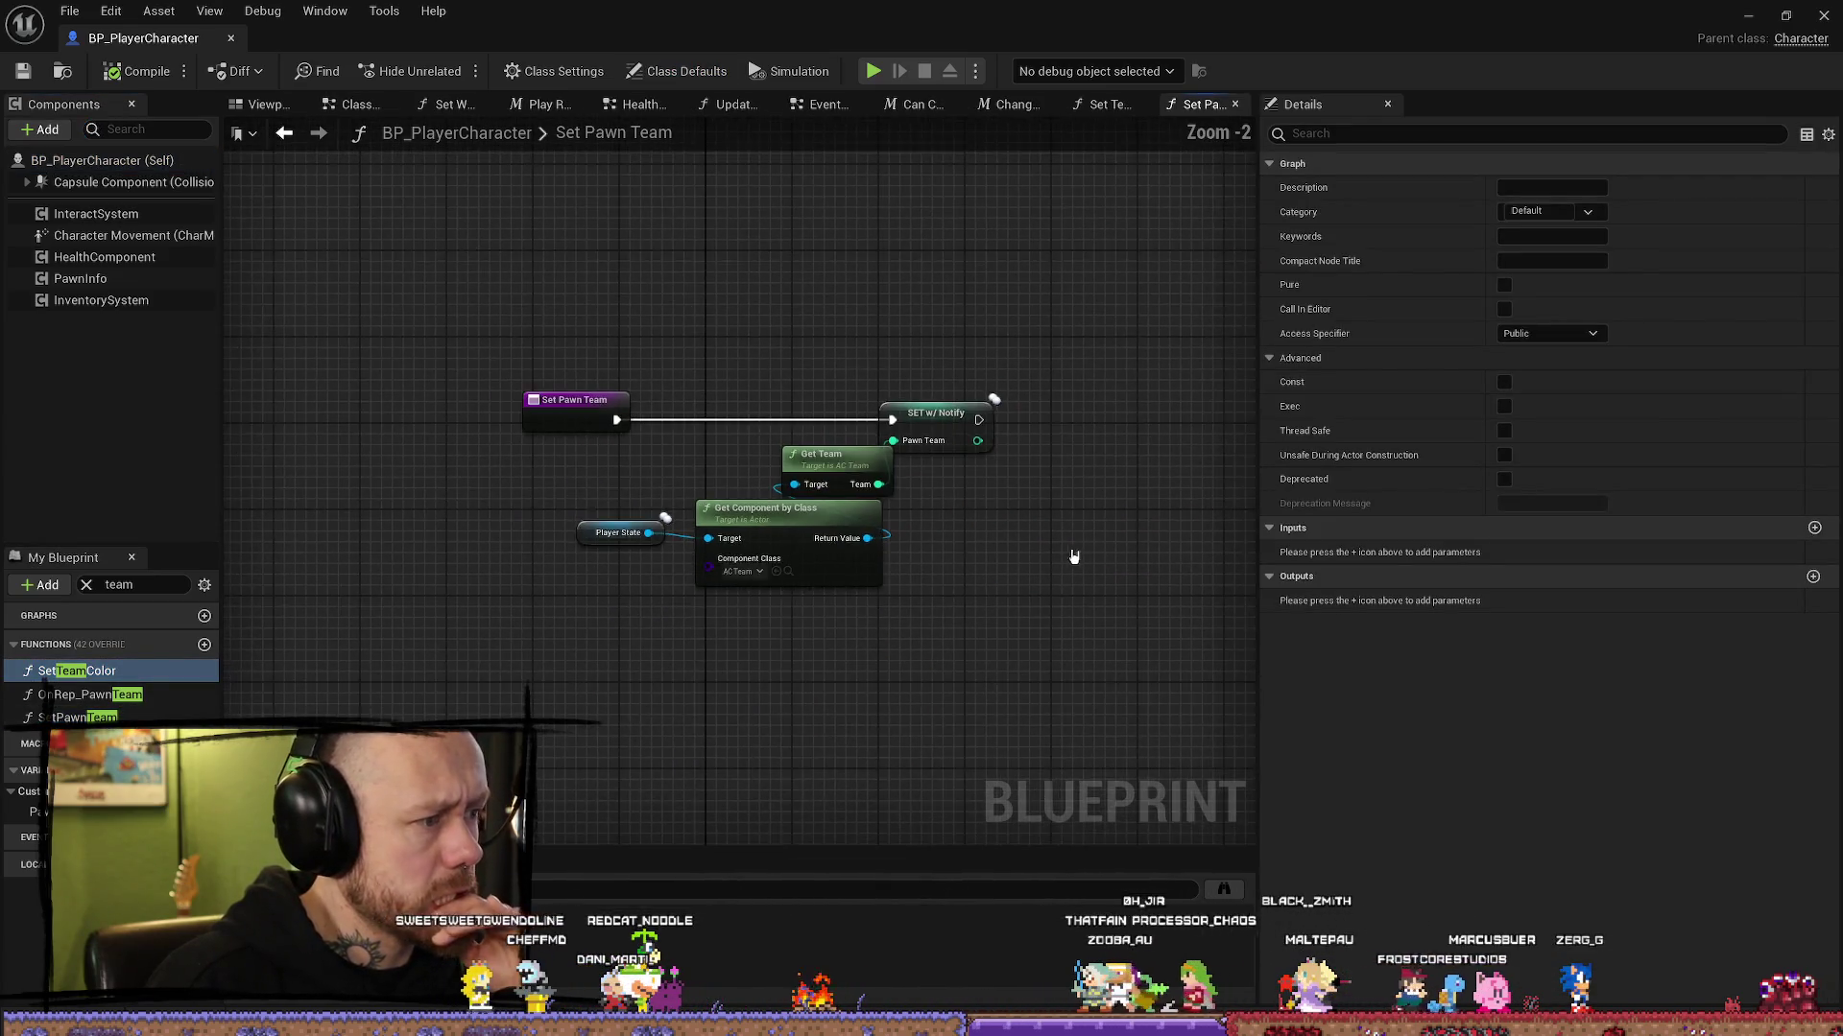
pyautogui.moveTo(1073, 556); pyautogui.dragTo(967, 522)
pyautogui.click(37, 812)
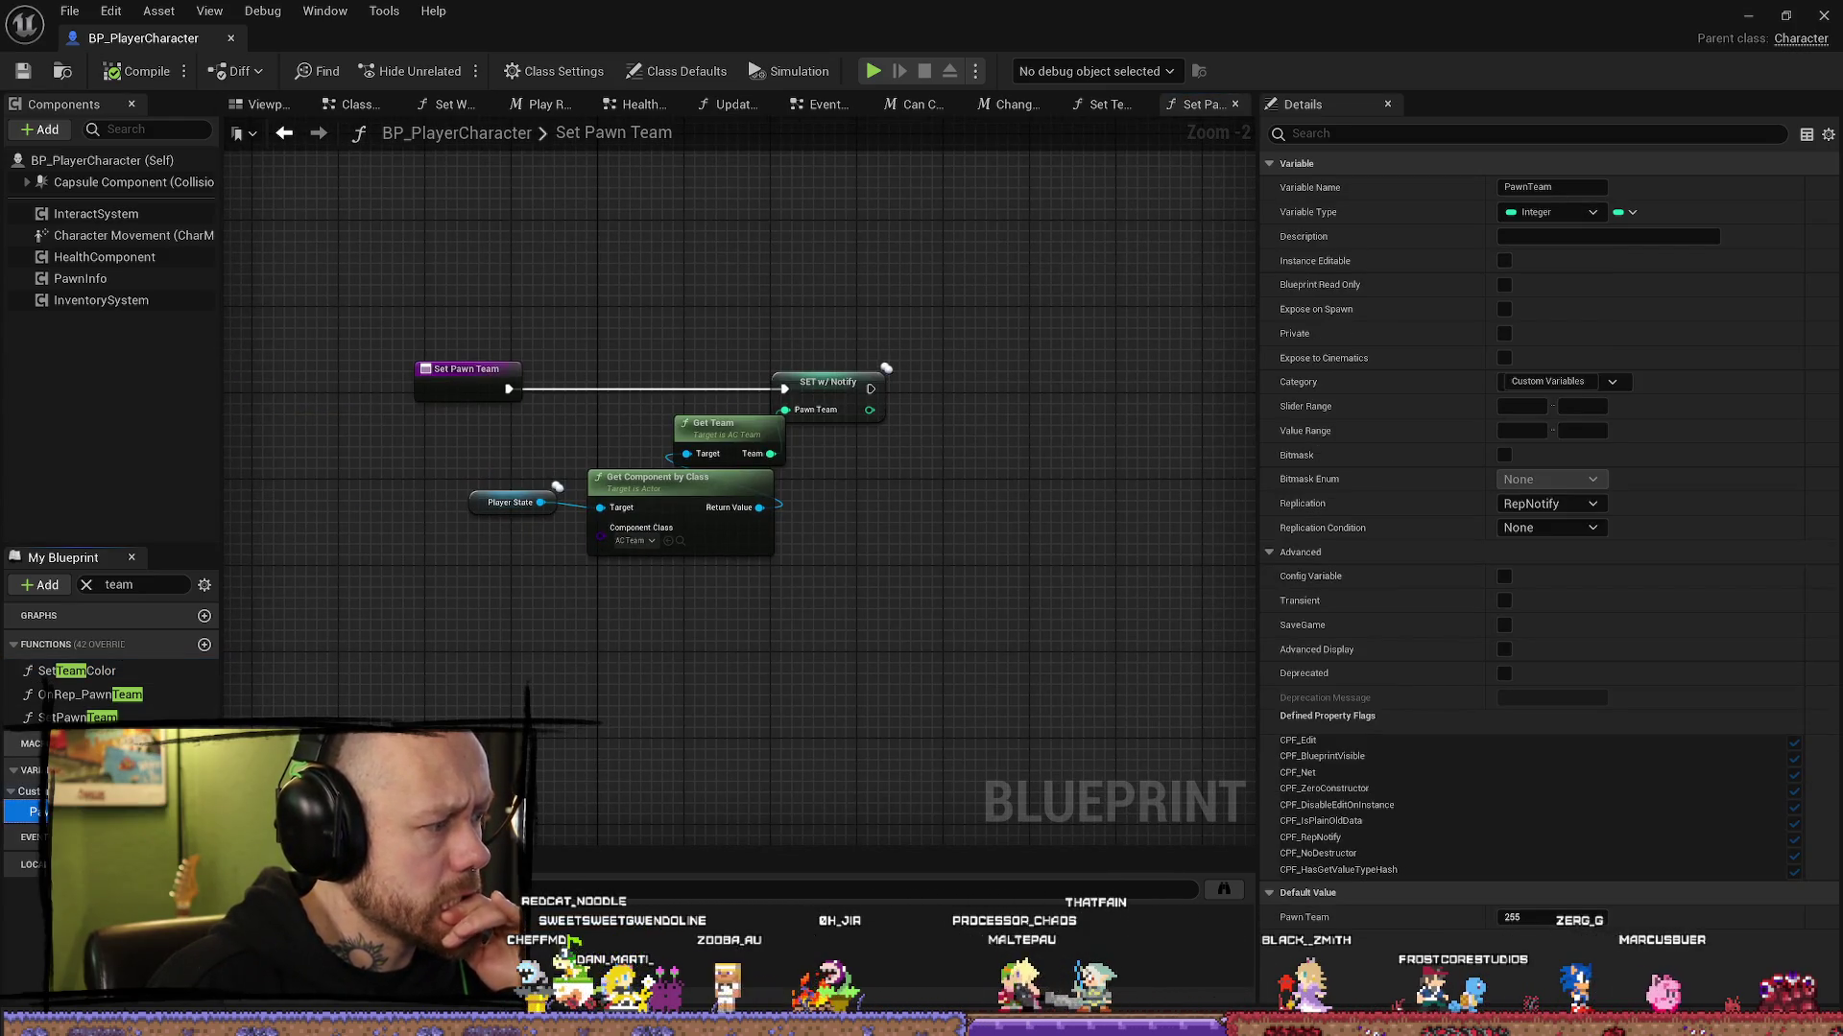
# Step: Open the On Rep Pawn Team graph and pan across its red and blue team branches
pyautogui.click(106, 671)
pyautogui.doubleClick(114, 691)
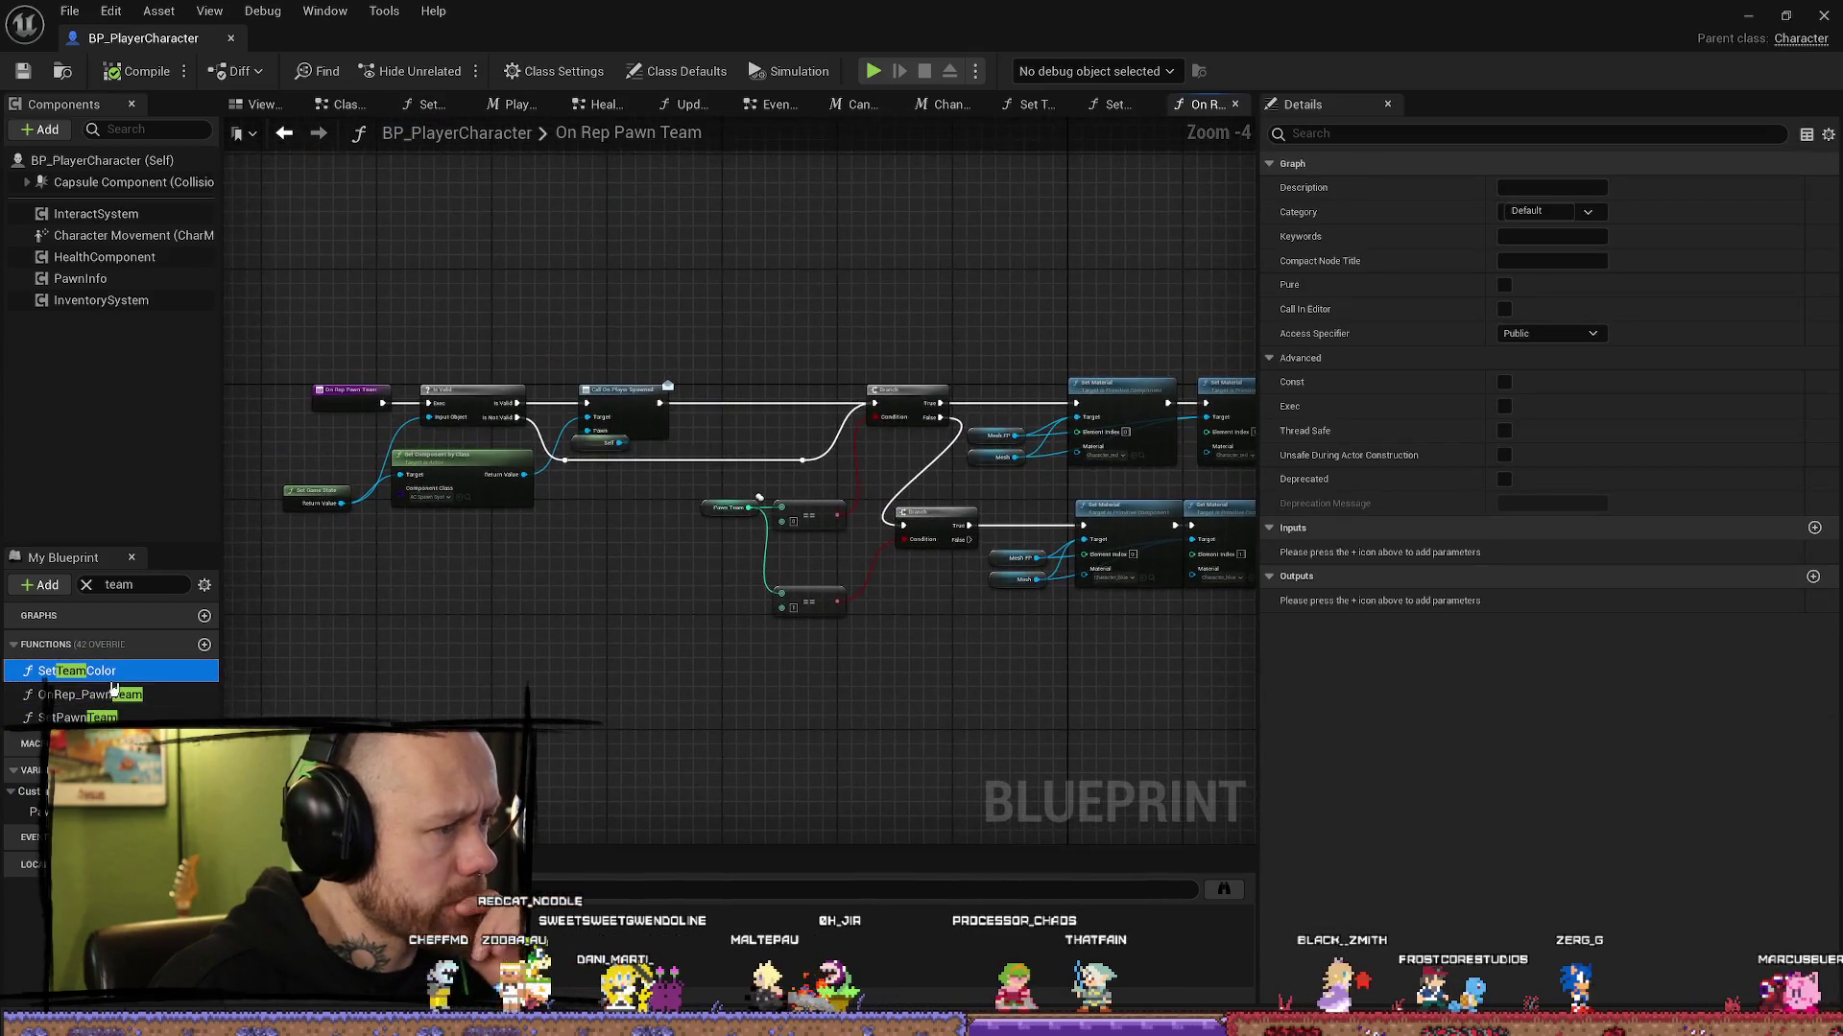
pyautogui.scroll(4, 537, 538)
pyautogui.moveTo(537, 537)
pyautogui.mouseDown()
pyautogui.moveTo(10, 489)
pyautogui.moveTo(63, 524)
pyautogui.mouseUp()
pyautogui.moveTo(1115, 703); pyautogui.dragTo(678, 625)
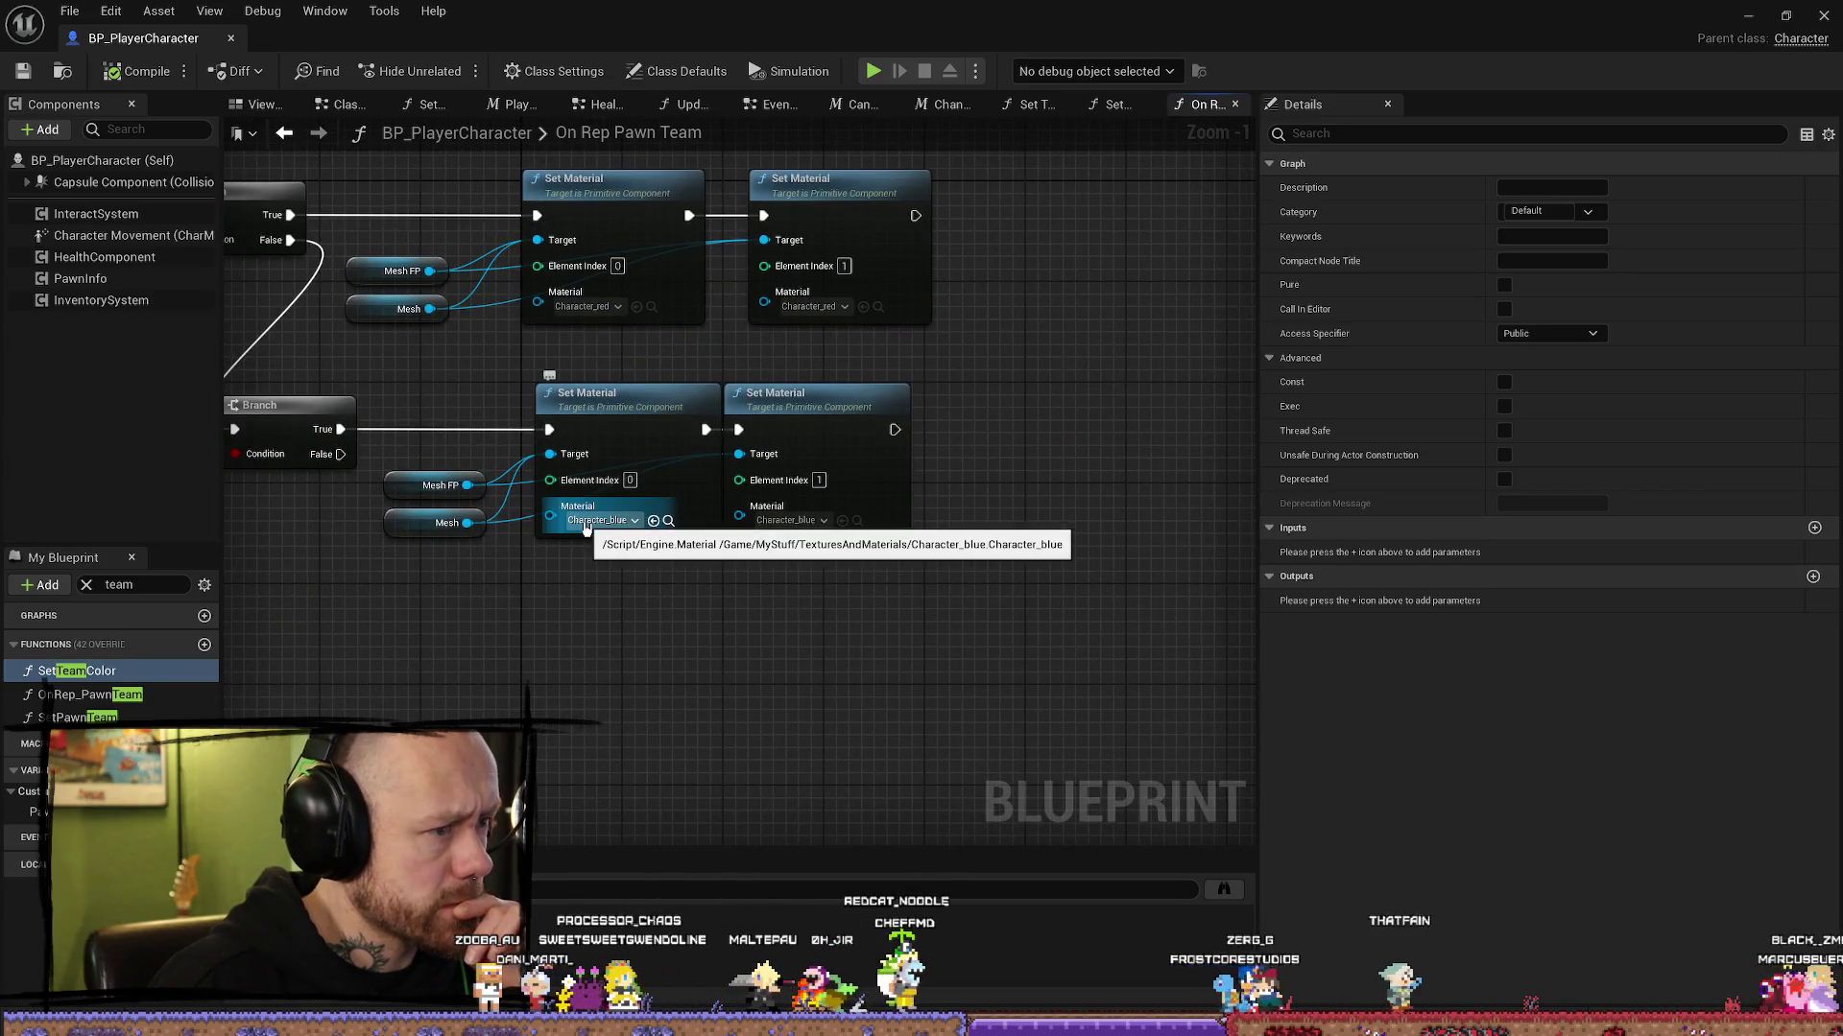
pyautogui.moveTo(543, 669); pyautogui.dragTo(821, 669)
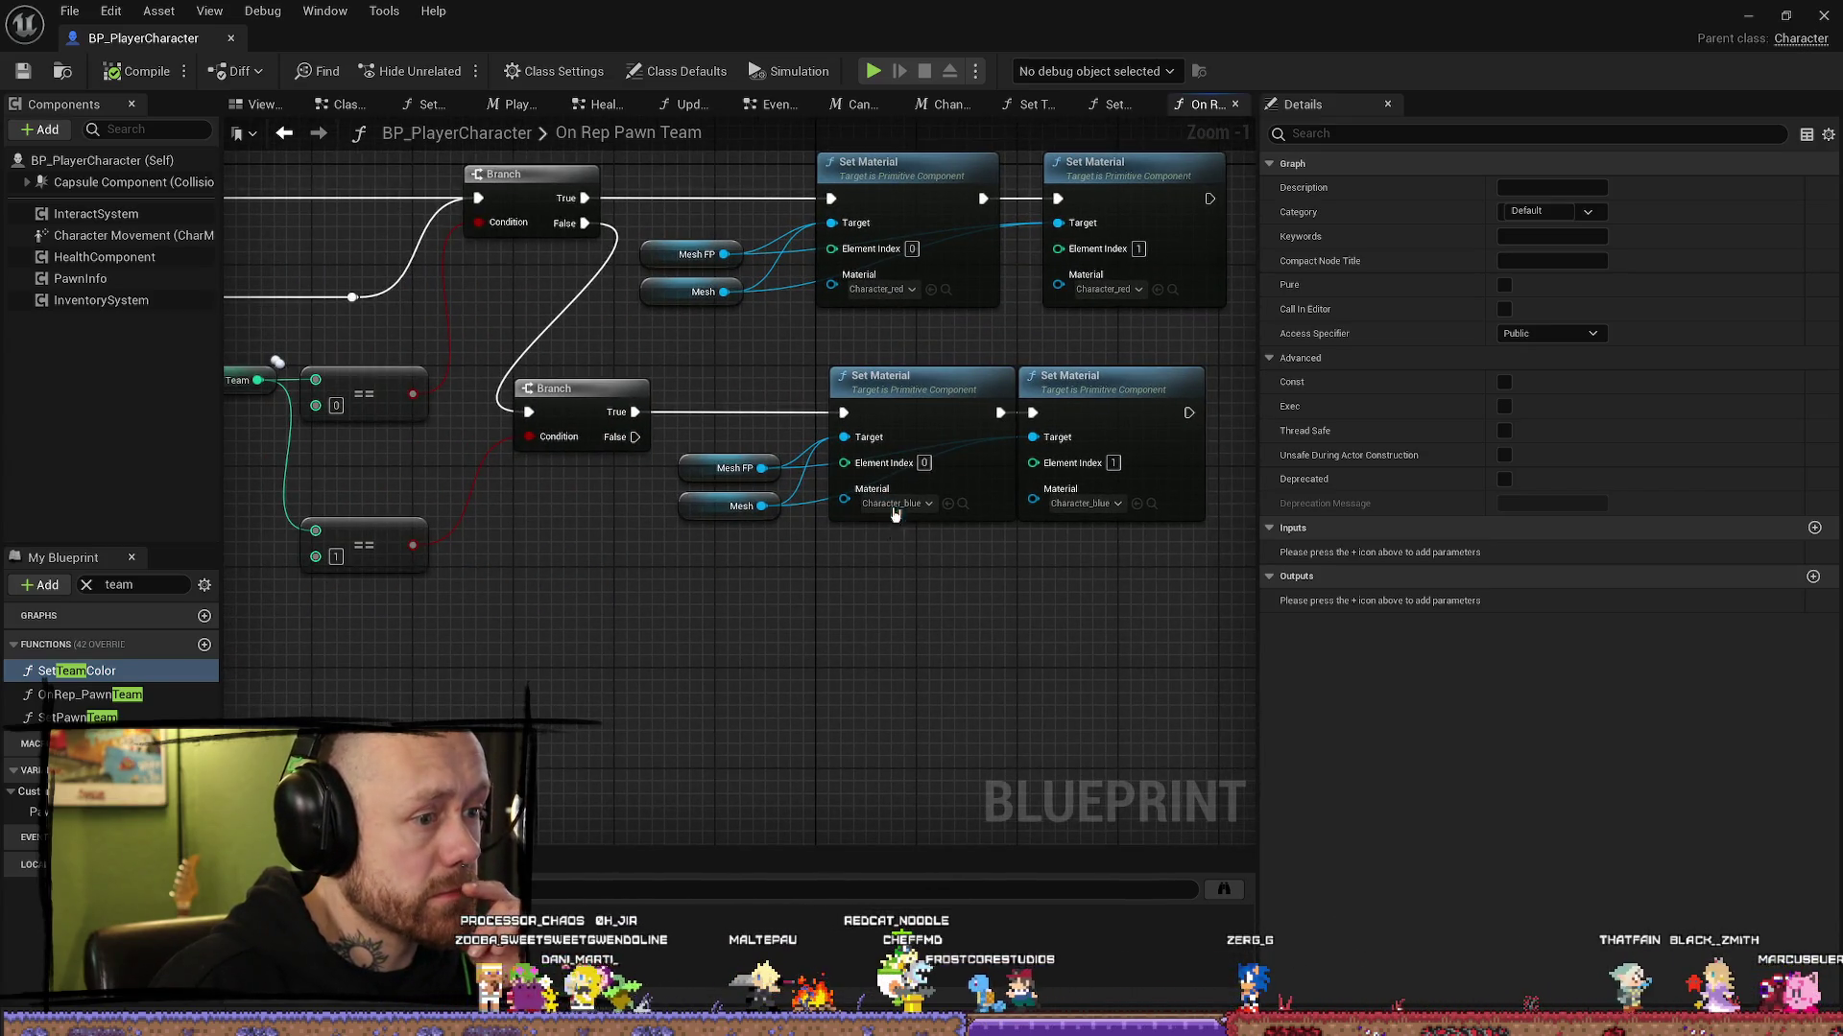
pyautogui.moveTo(800, 492); pyautogui.dragTo(1008, 646)
pyautogui.moveTo(538, 615); pyautogui.dragTo(797, 615)
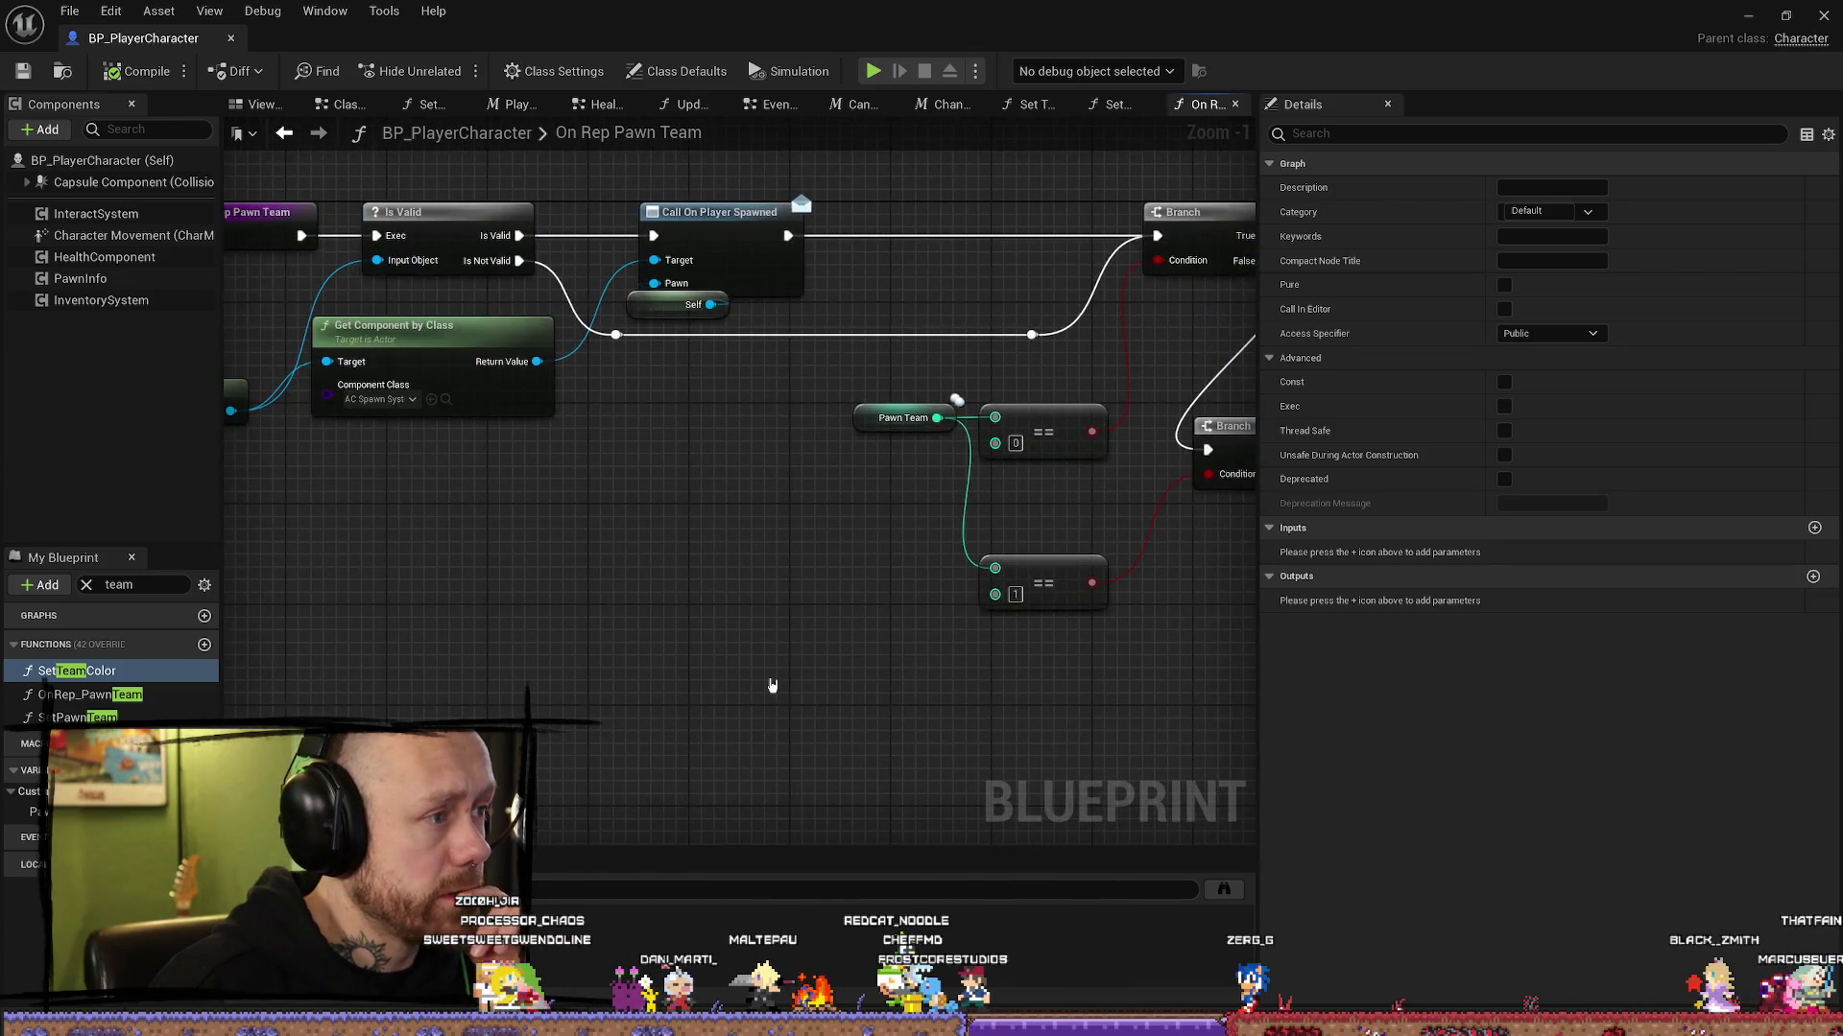
pyautogui.moveTo(645, 602); pyautogui.dragTo(792, 600)
# Step: Look over the Set Team Color function's Set Material and Select nodes
pyautogui.doubleClick(96, 679)
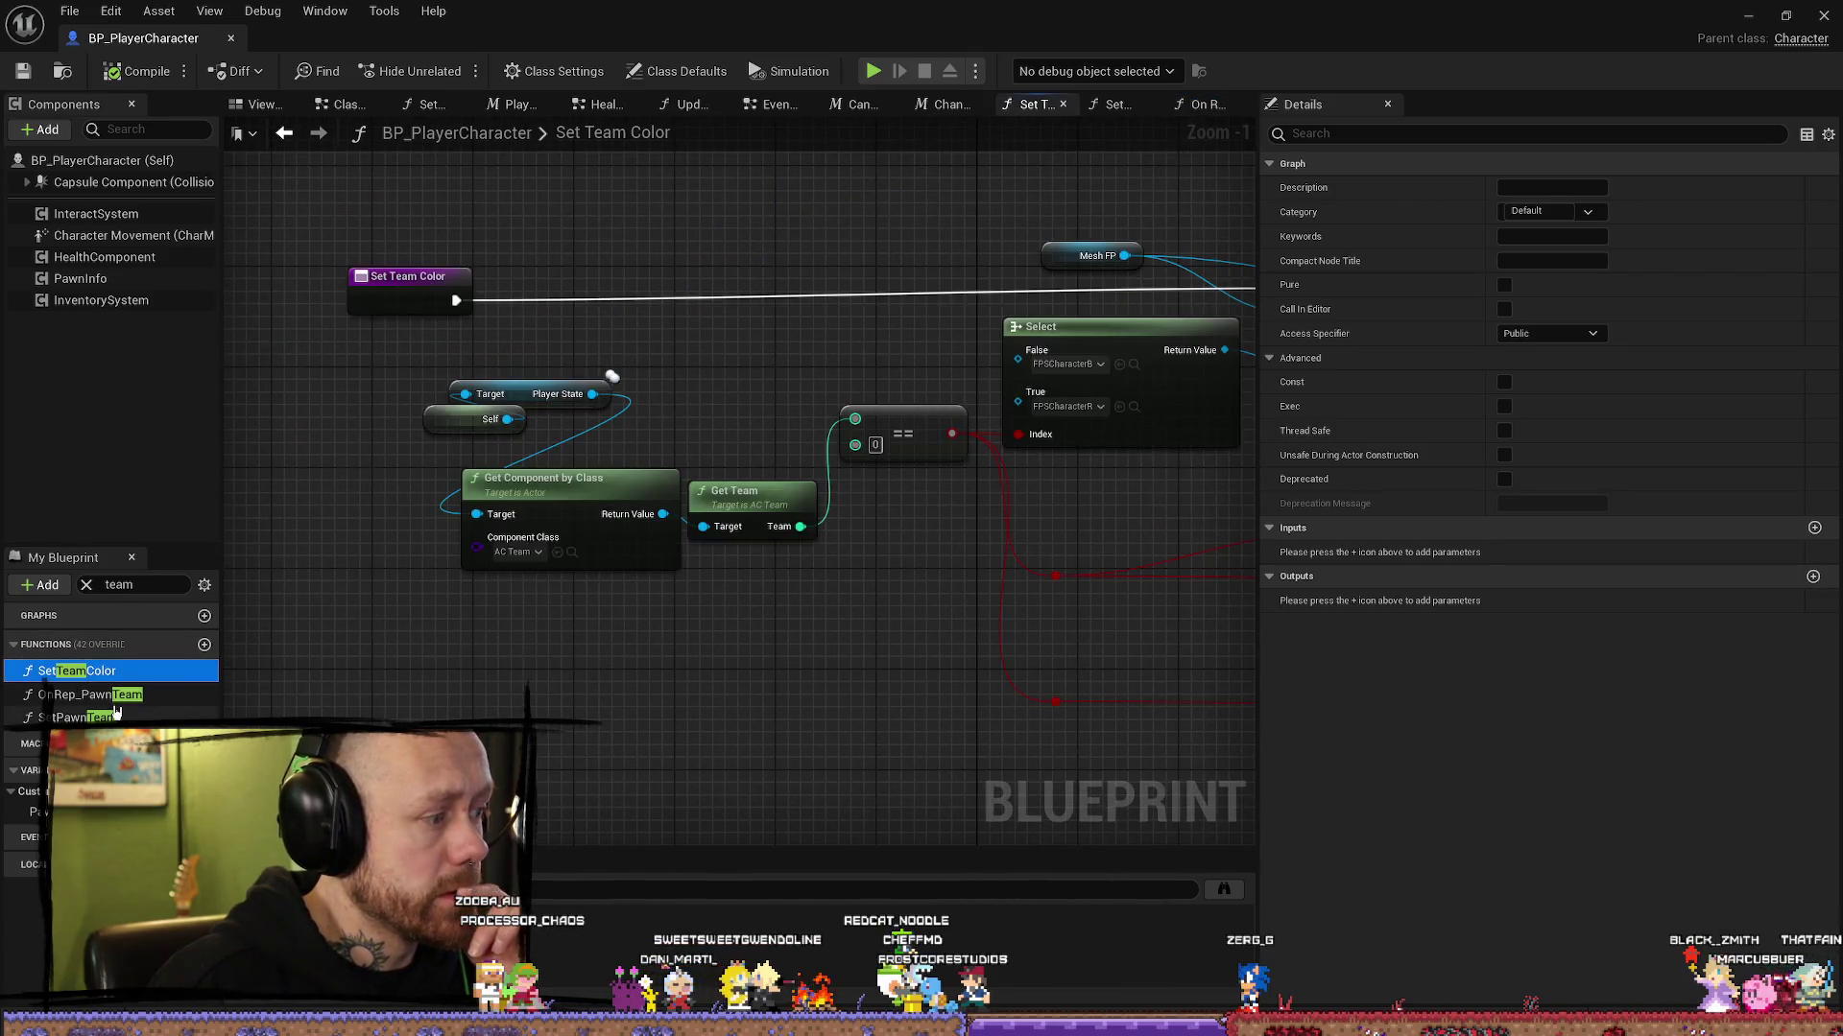
pyautogui.scroll(-3, 734, 614)
pyautogui.scroll(3, 967, 586)
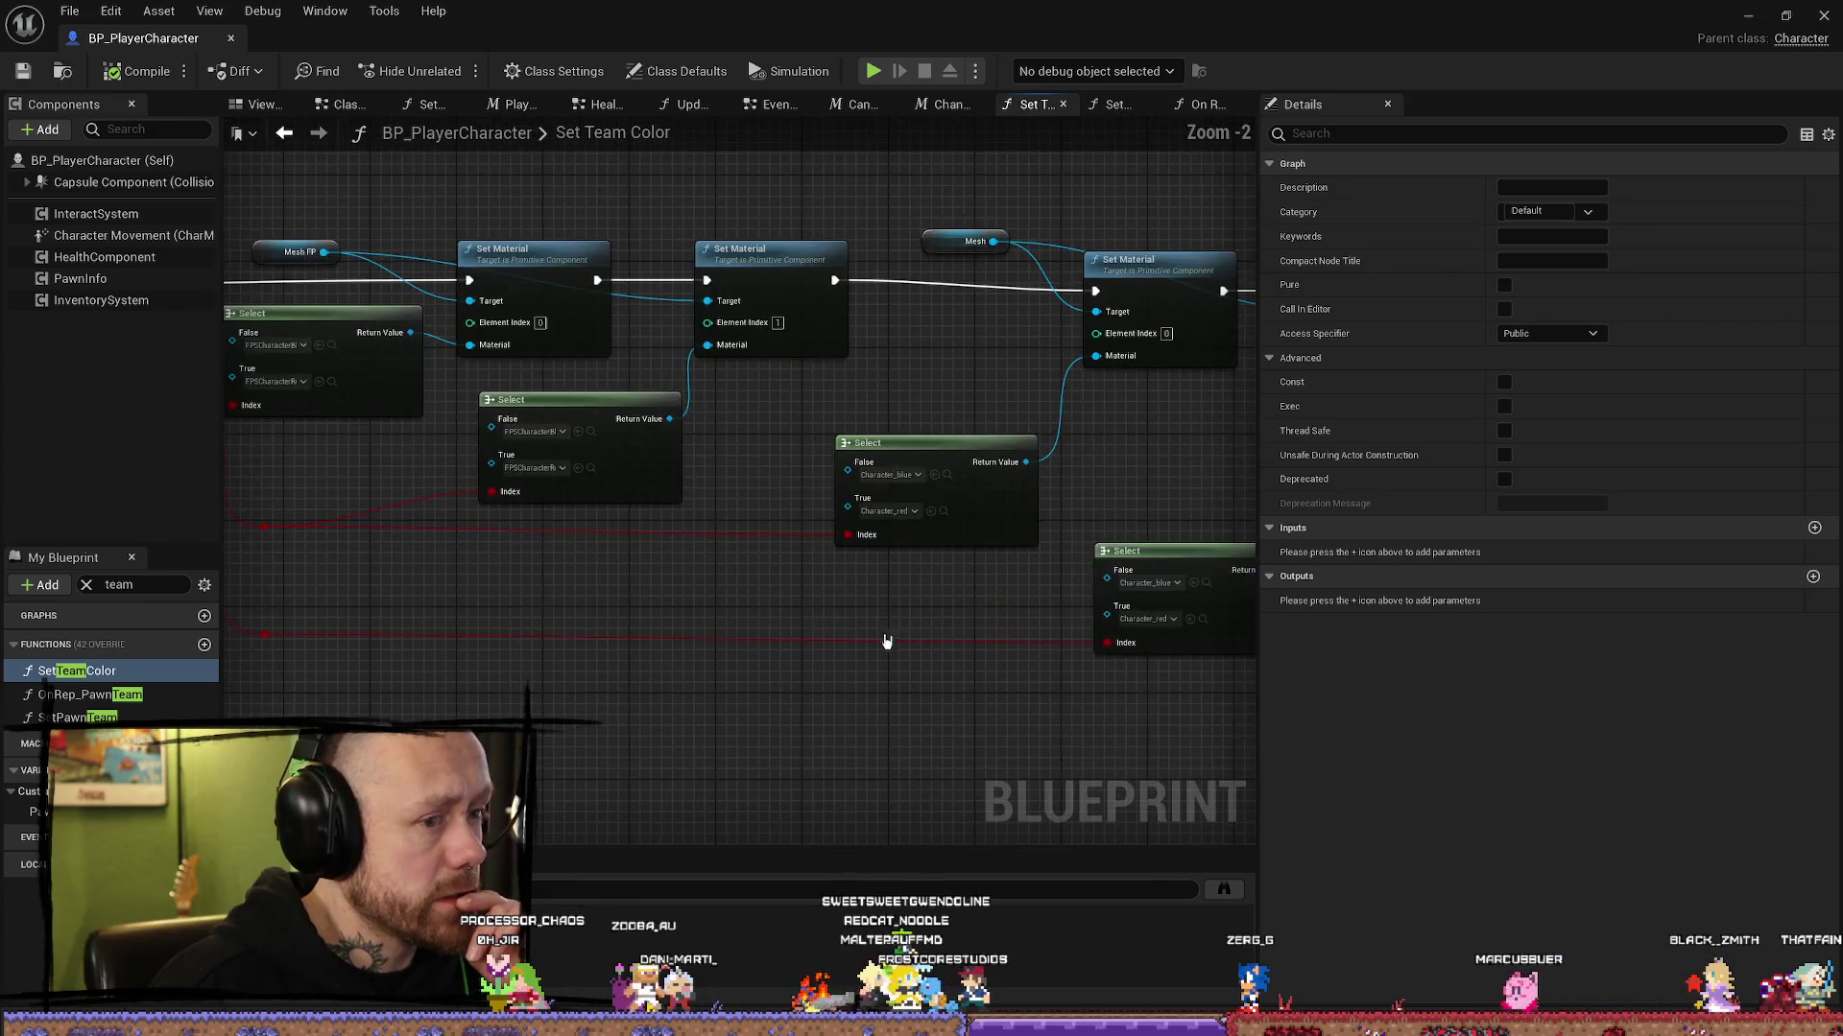
pyautogui.moveTo(672, 569); pyautogui.dragTo(962, 598)
pyautogui.moveTo(610, 555); pyautogui.dragTo(686, 562)
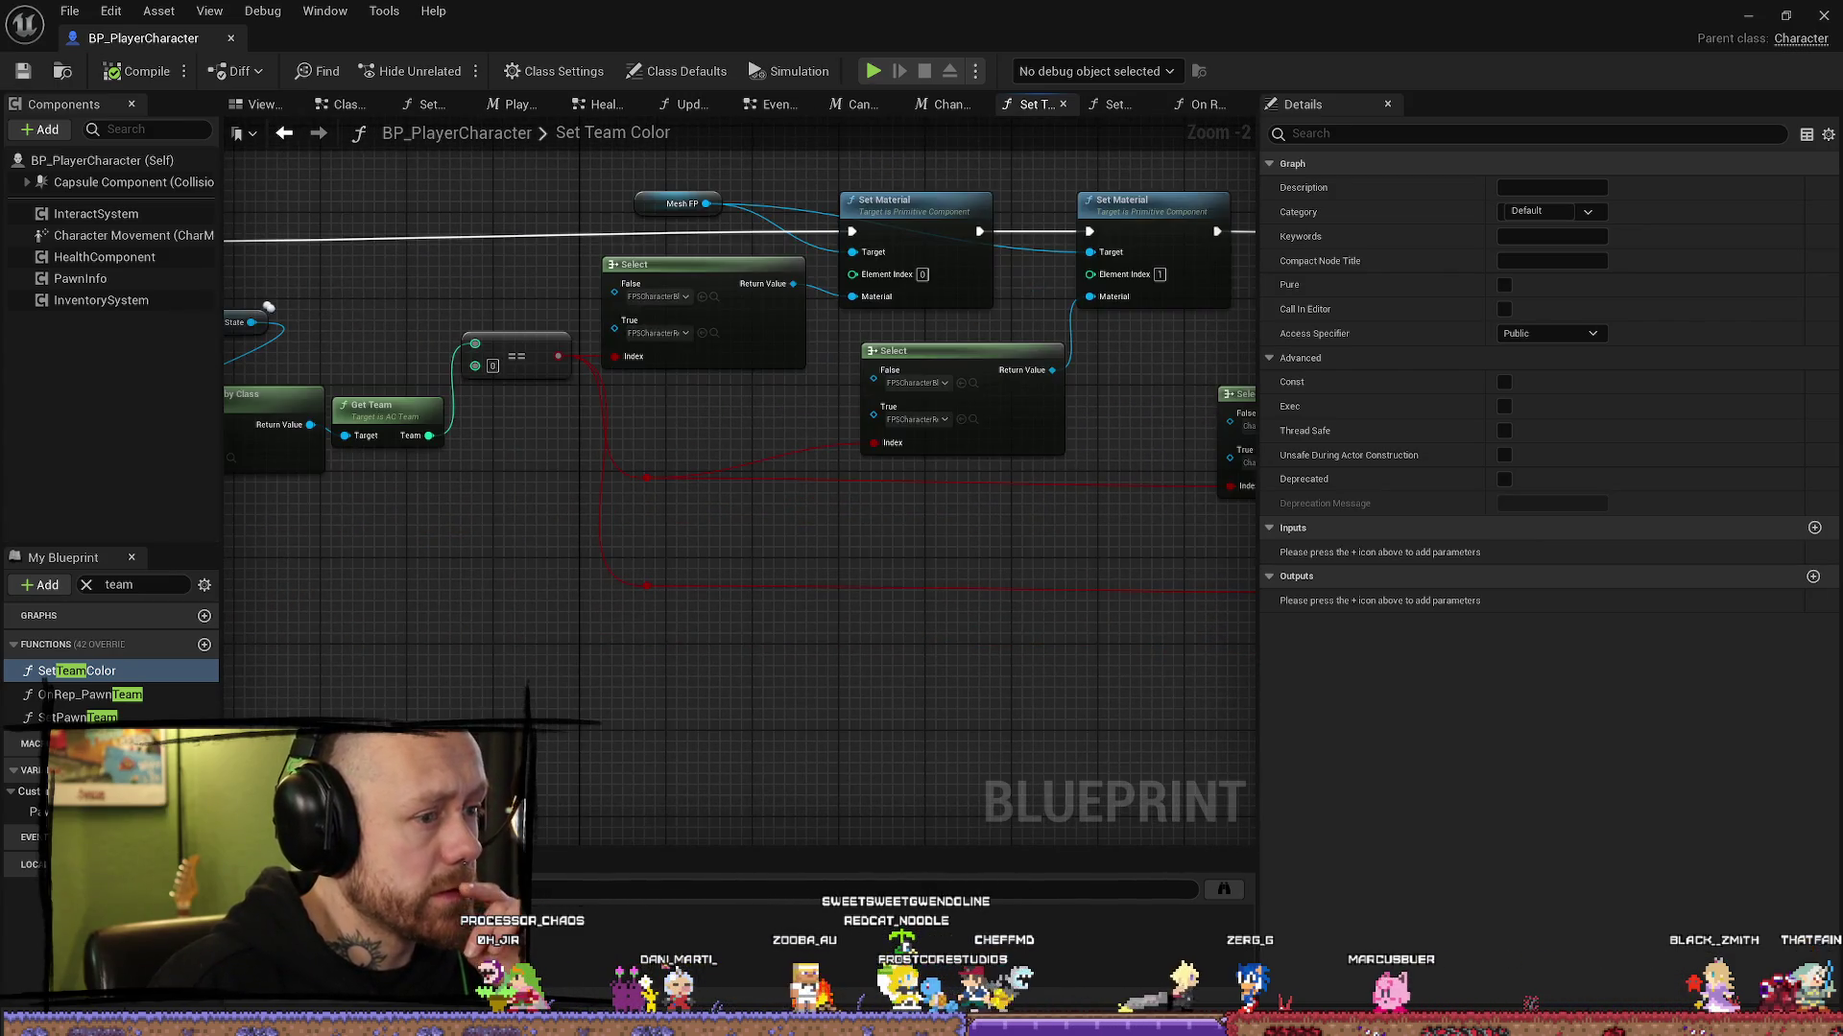
# Step: Glance at the Set Pawn Team graph, then return to On Rep Pawn Team
pyautogui.doubleClick(93, 693)
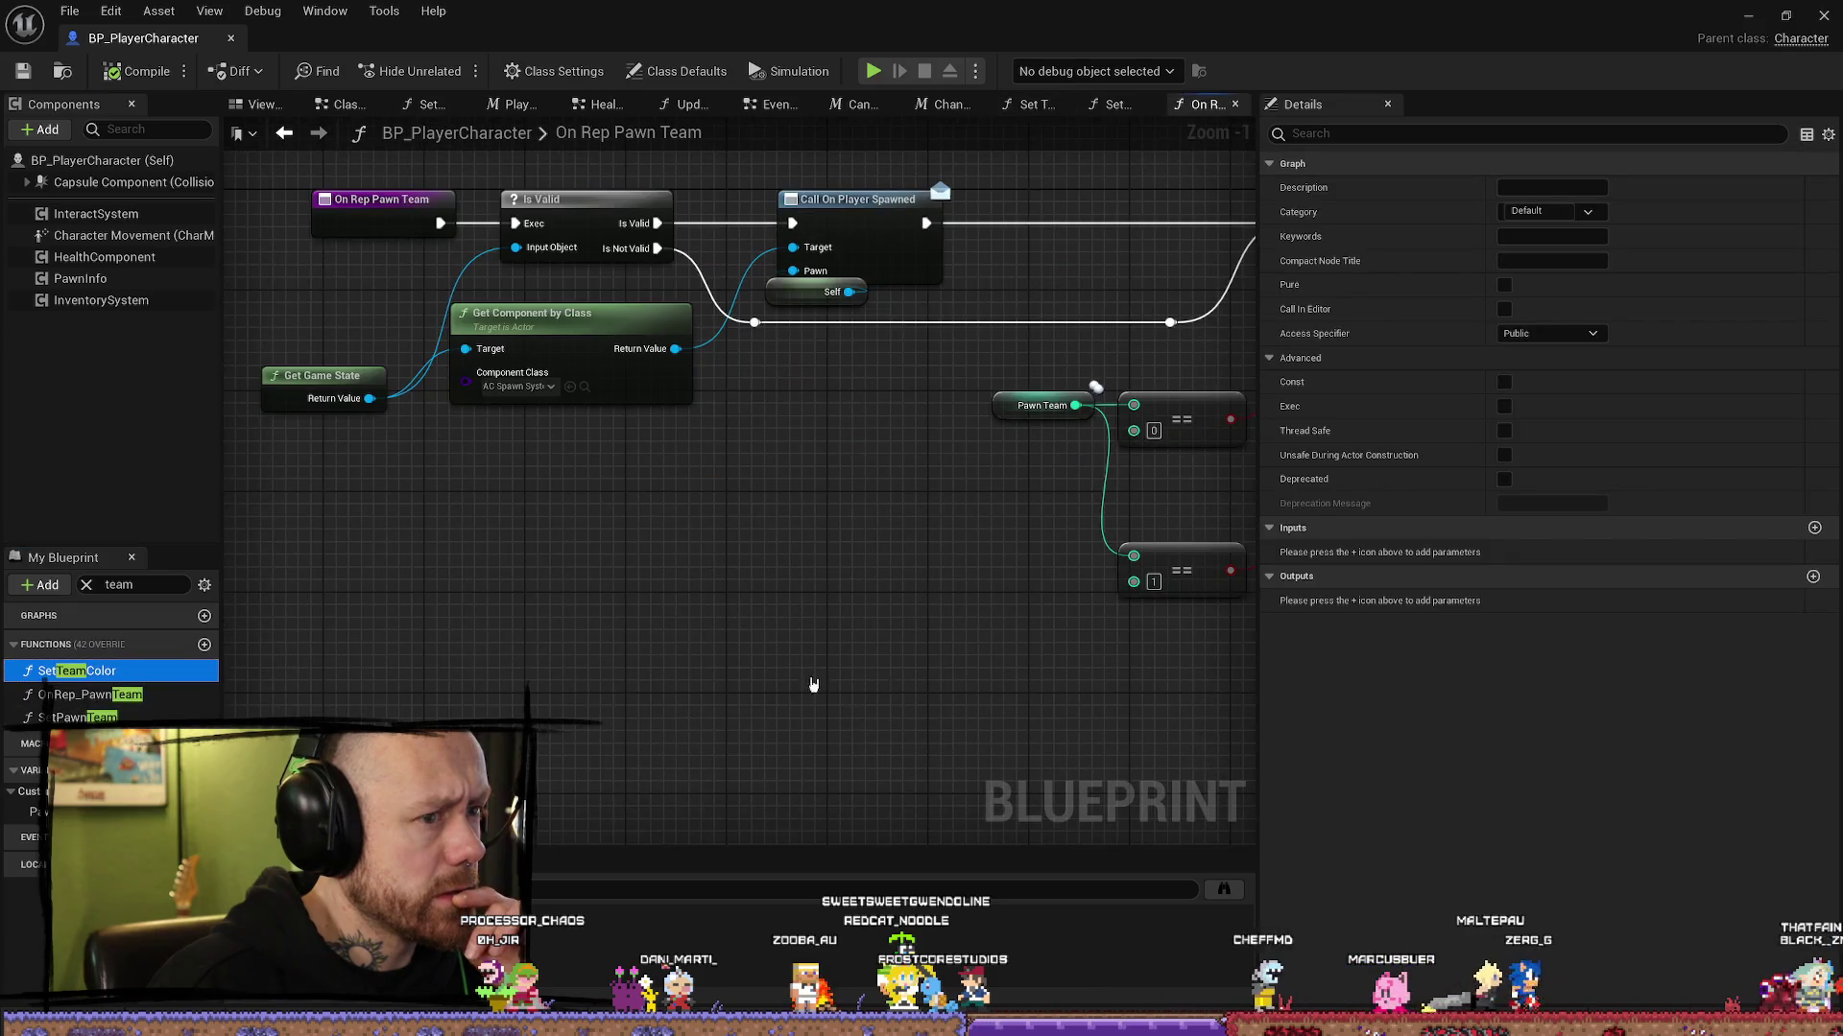
pyautogui.scroll(1, 547, 659)
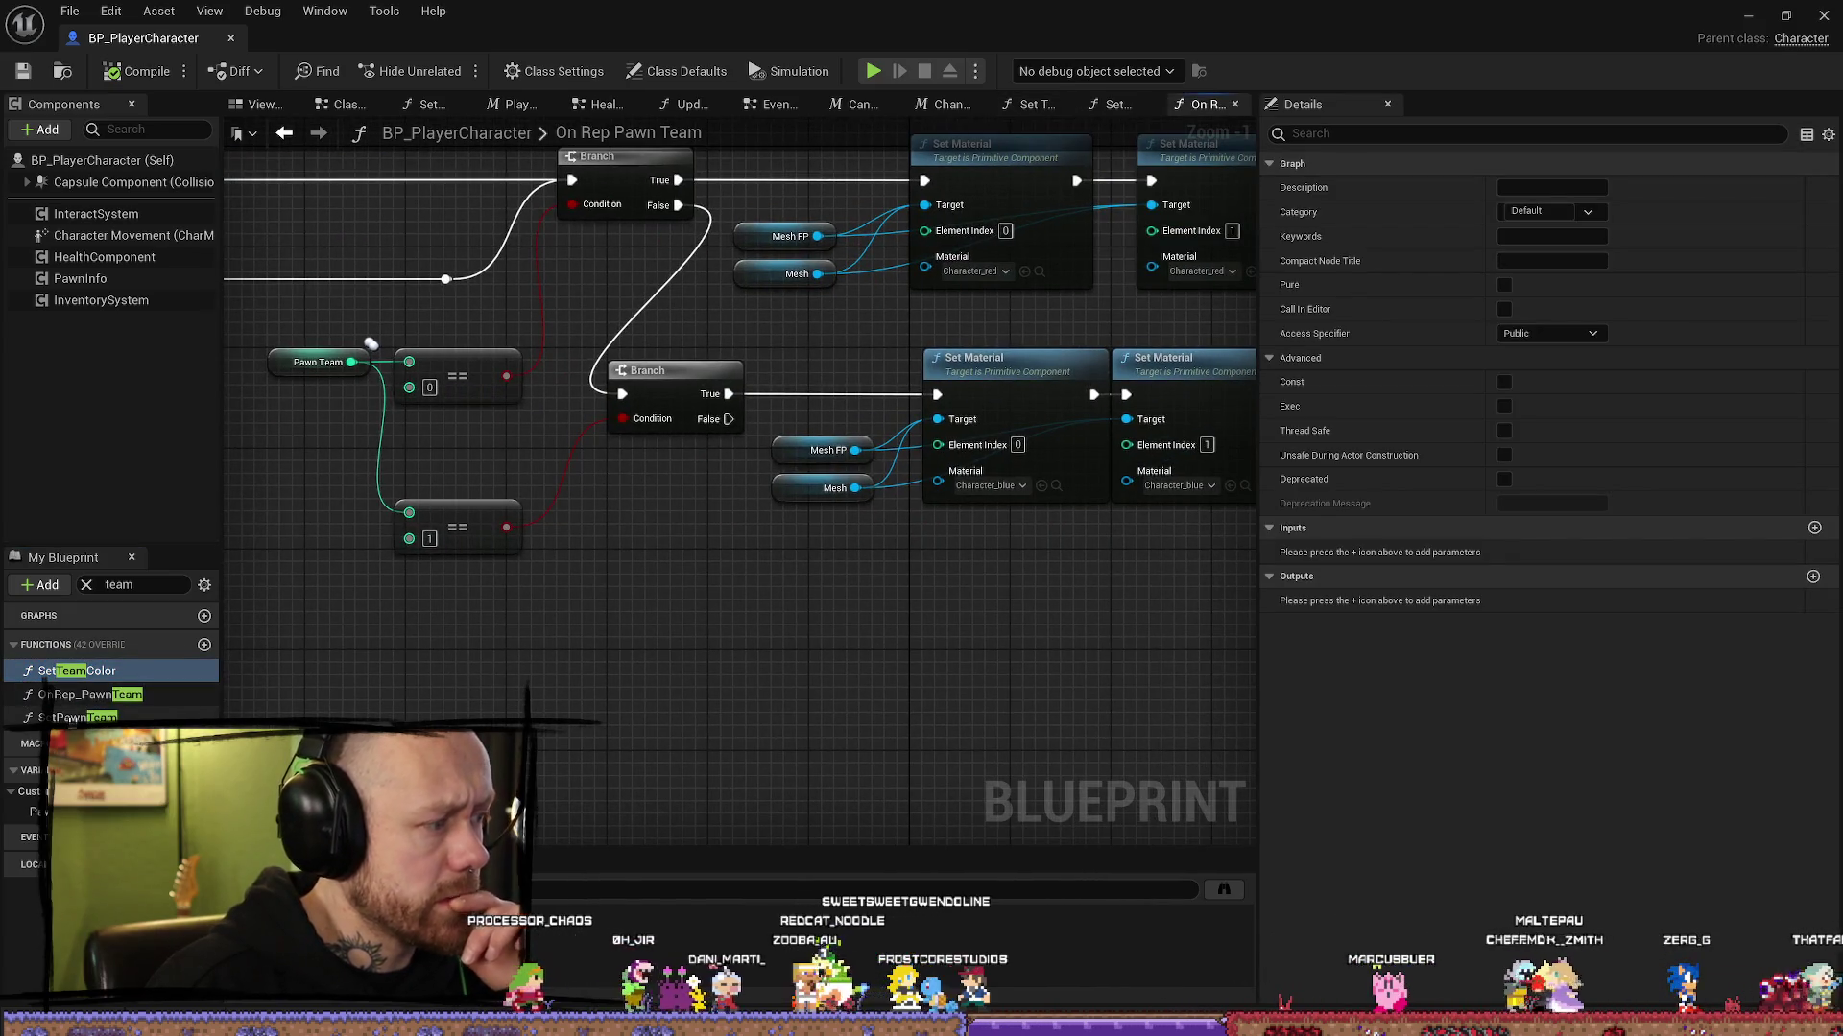
pyautogui.click(1113, 104)
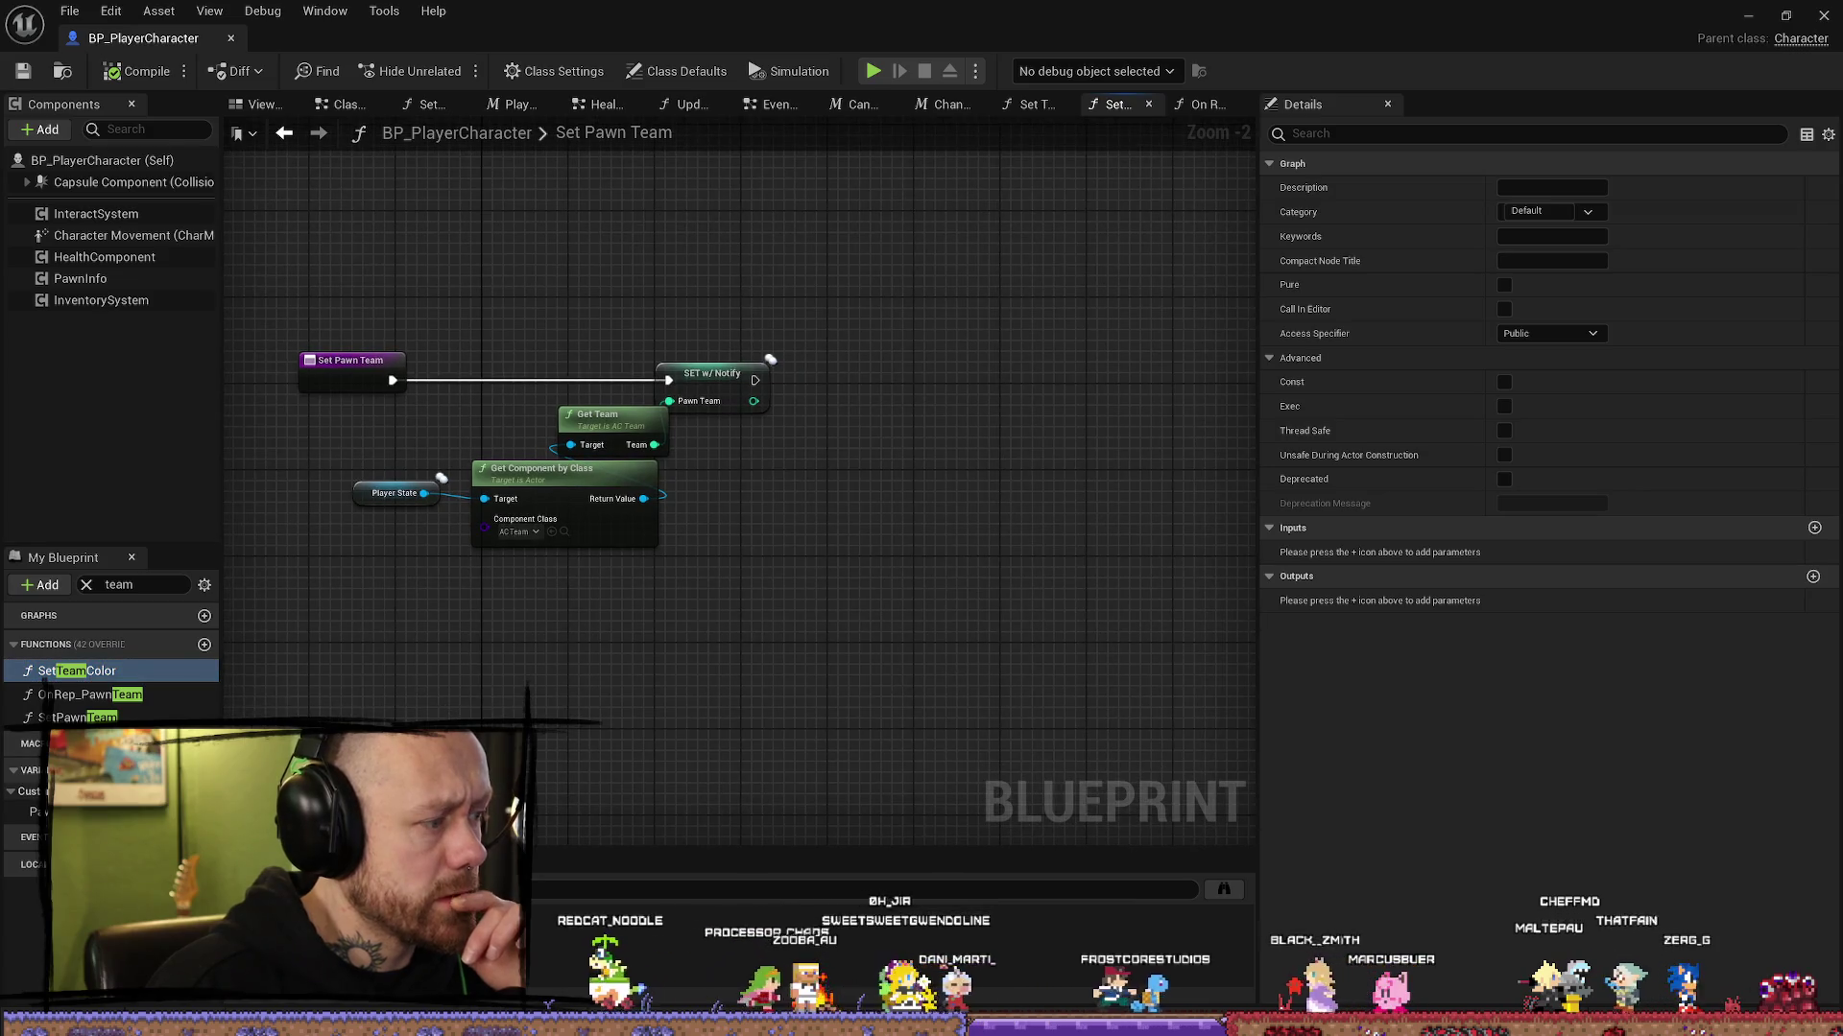
pyautogui.click(29, 811)
pyautogui.doubleClick(93, 694)
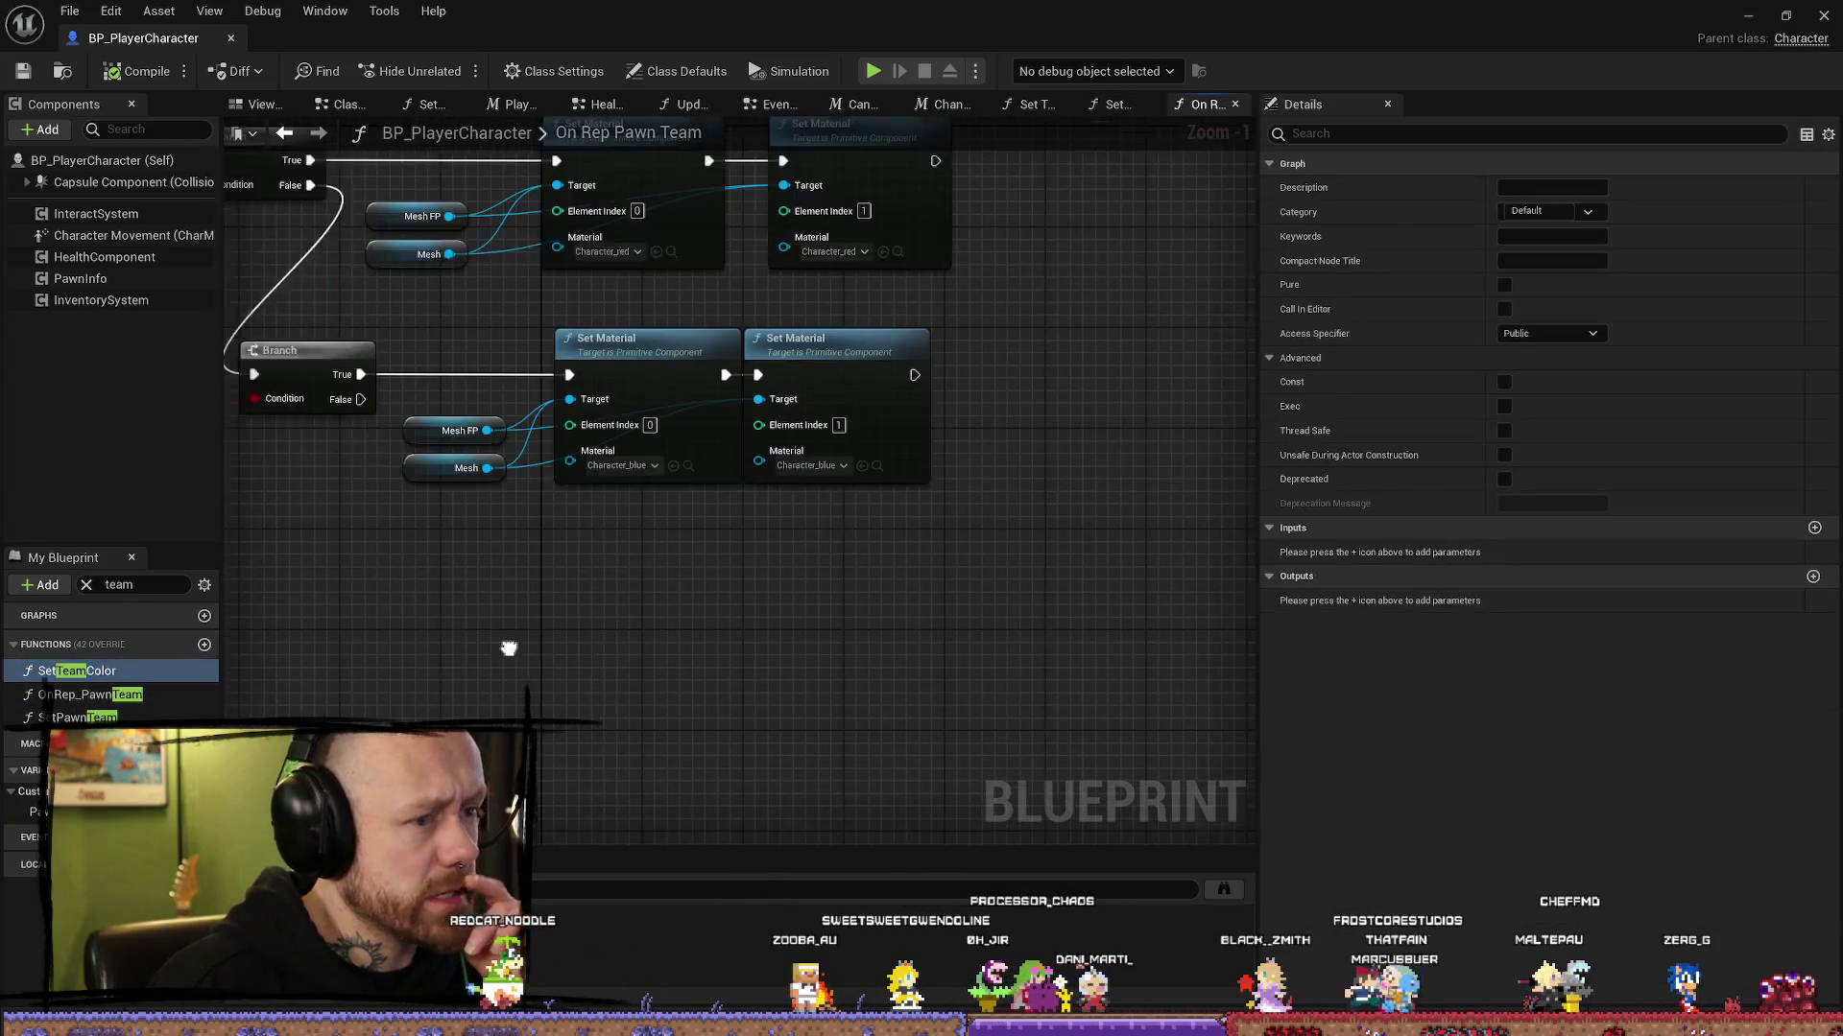
pyautogui.scroll(1, 549, 640)
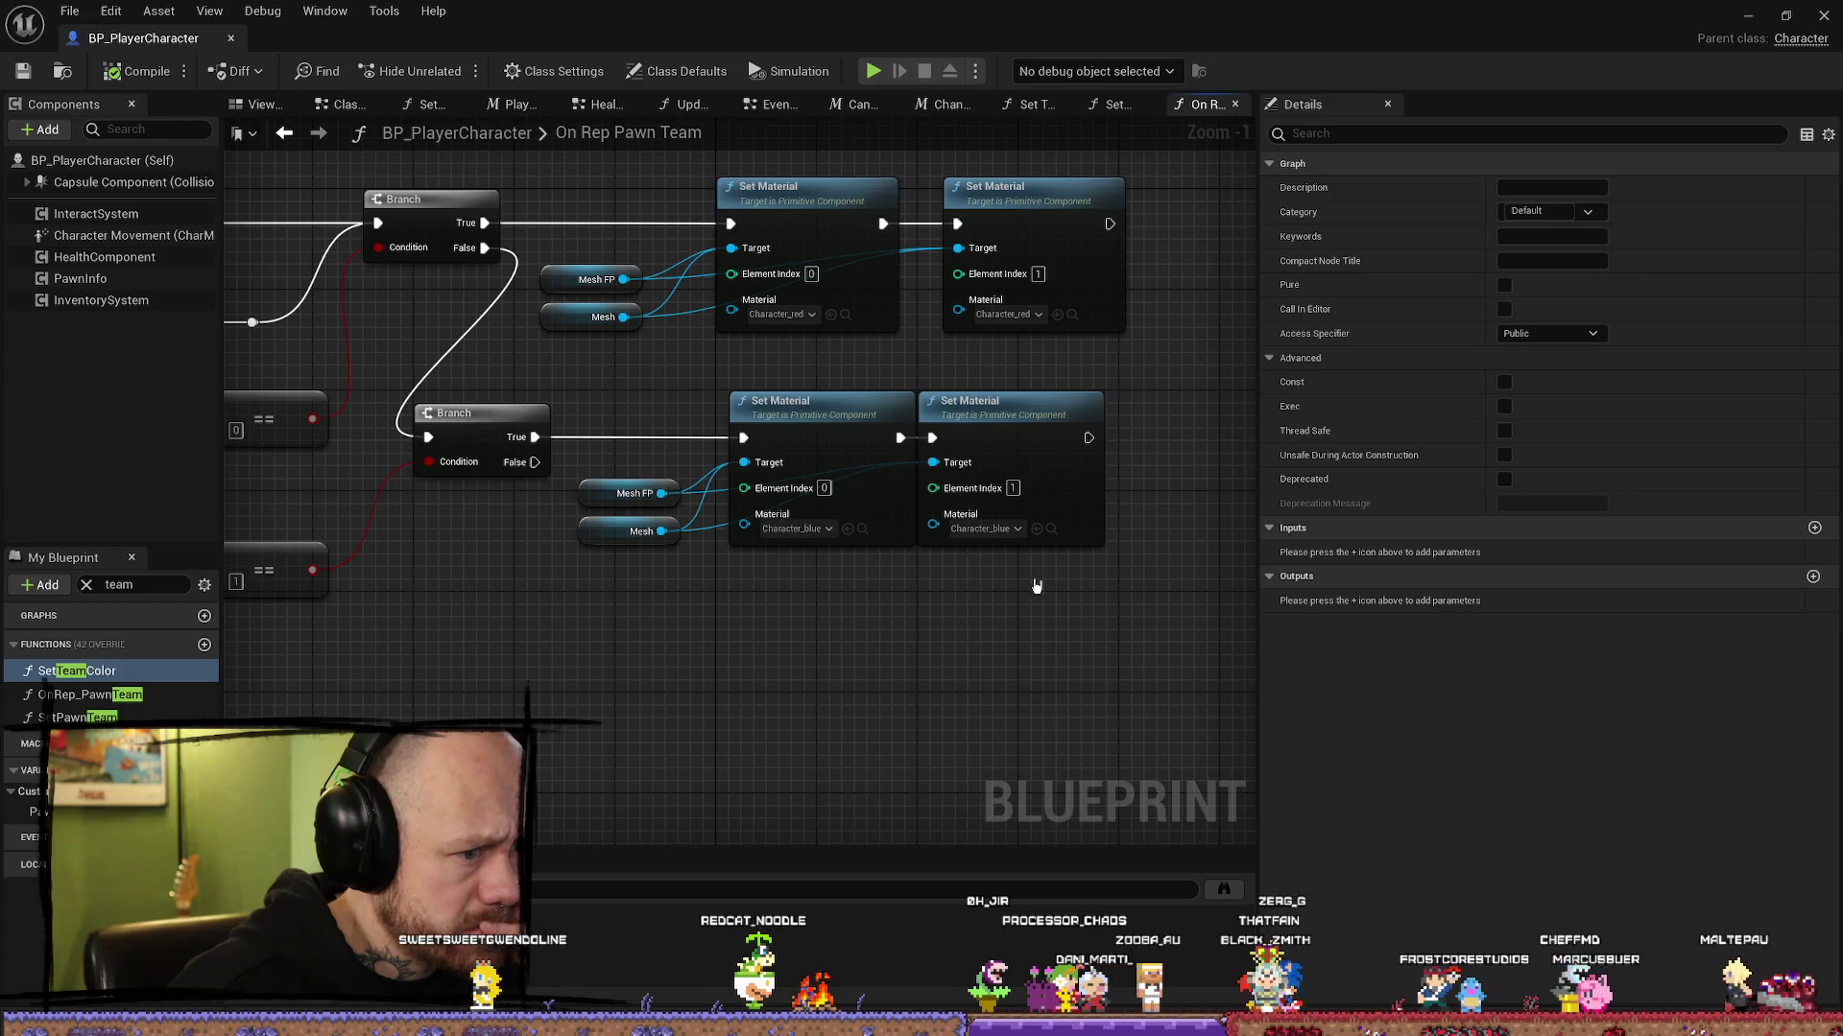
# Step: Spread out the blue Set Material pair and disconnect Mesh FP from both nodes
pyautogui.moveTo(1073, 607)
pyautogui.mouseDown()
pyautogui.moveTo(813, 440)
pyautogui.moveTo(864, 440)
pyautogui.mouseUp()
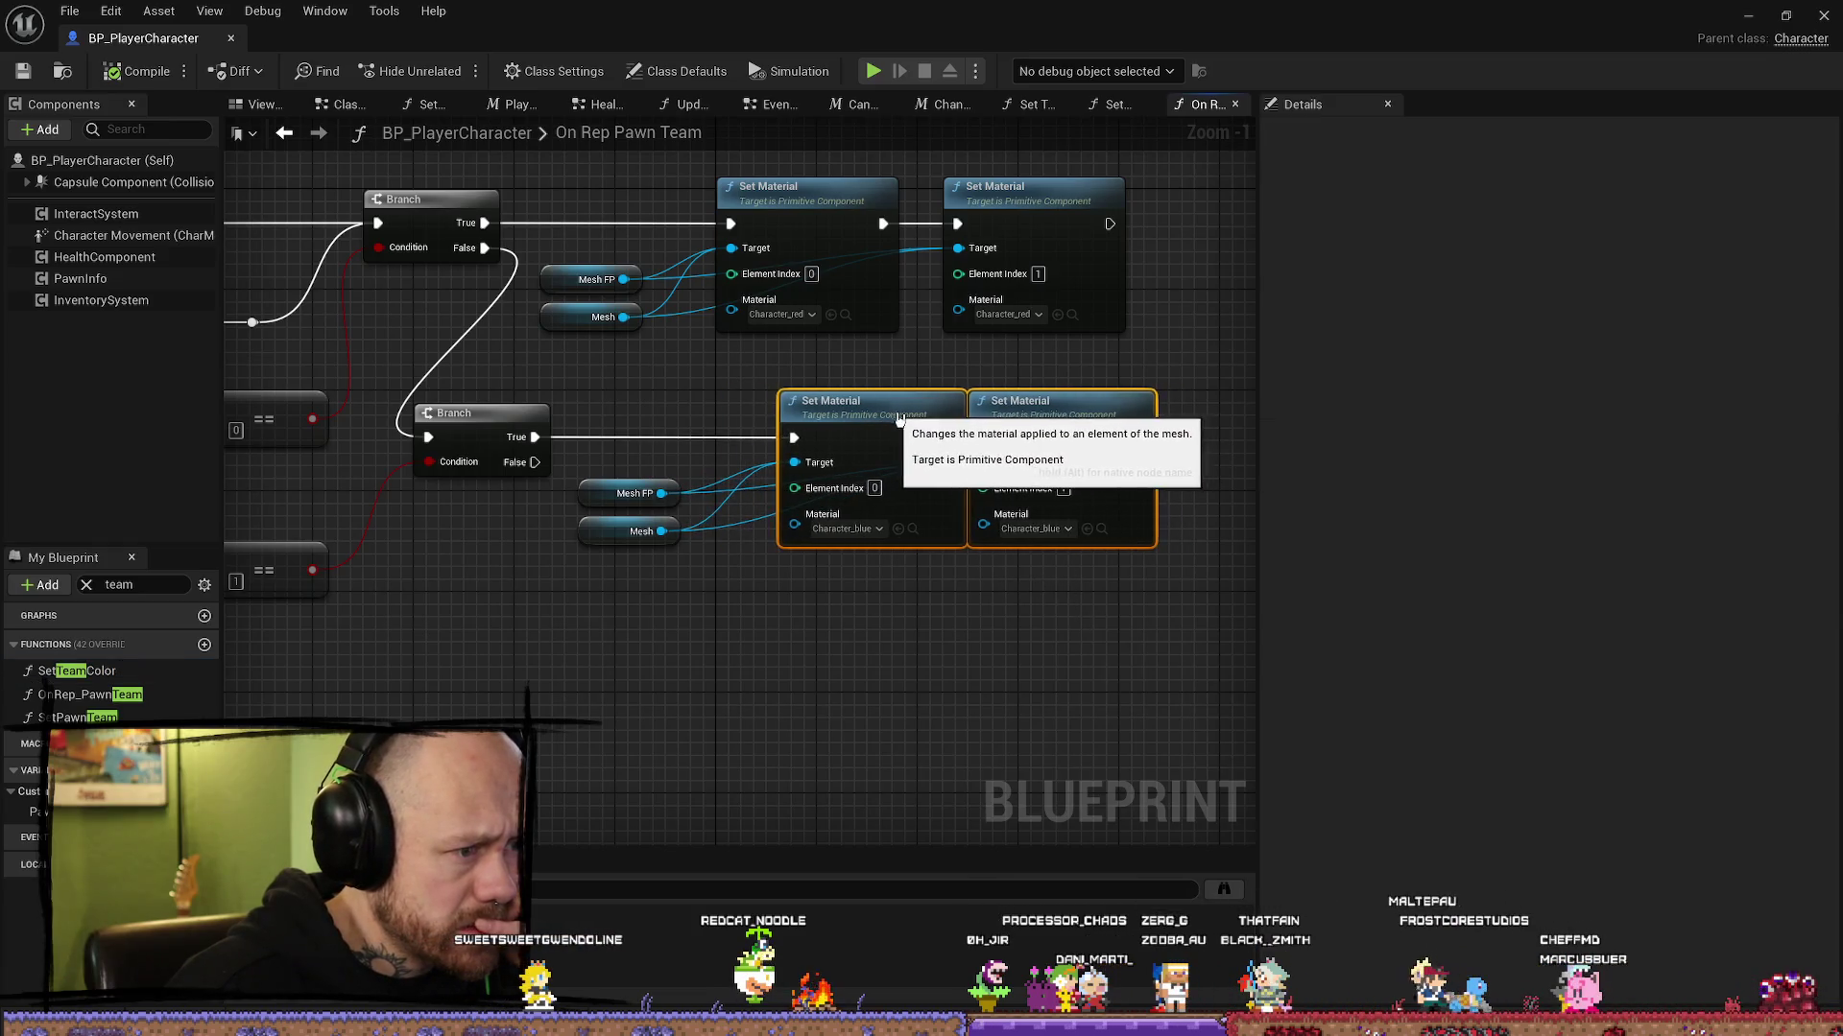
pyautogui.click(1028, 699)
pyautogui.moveTo(1071, 423); pyautogui.dragTo(1163, 423)
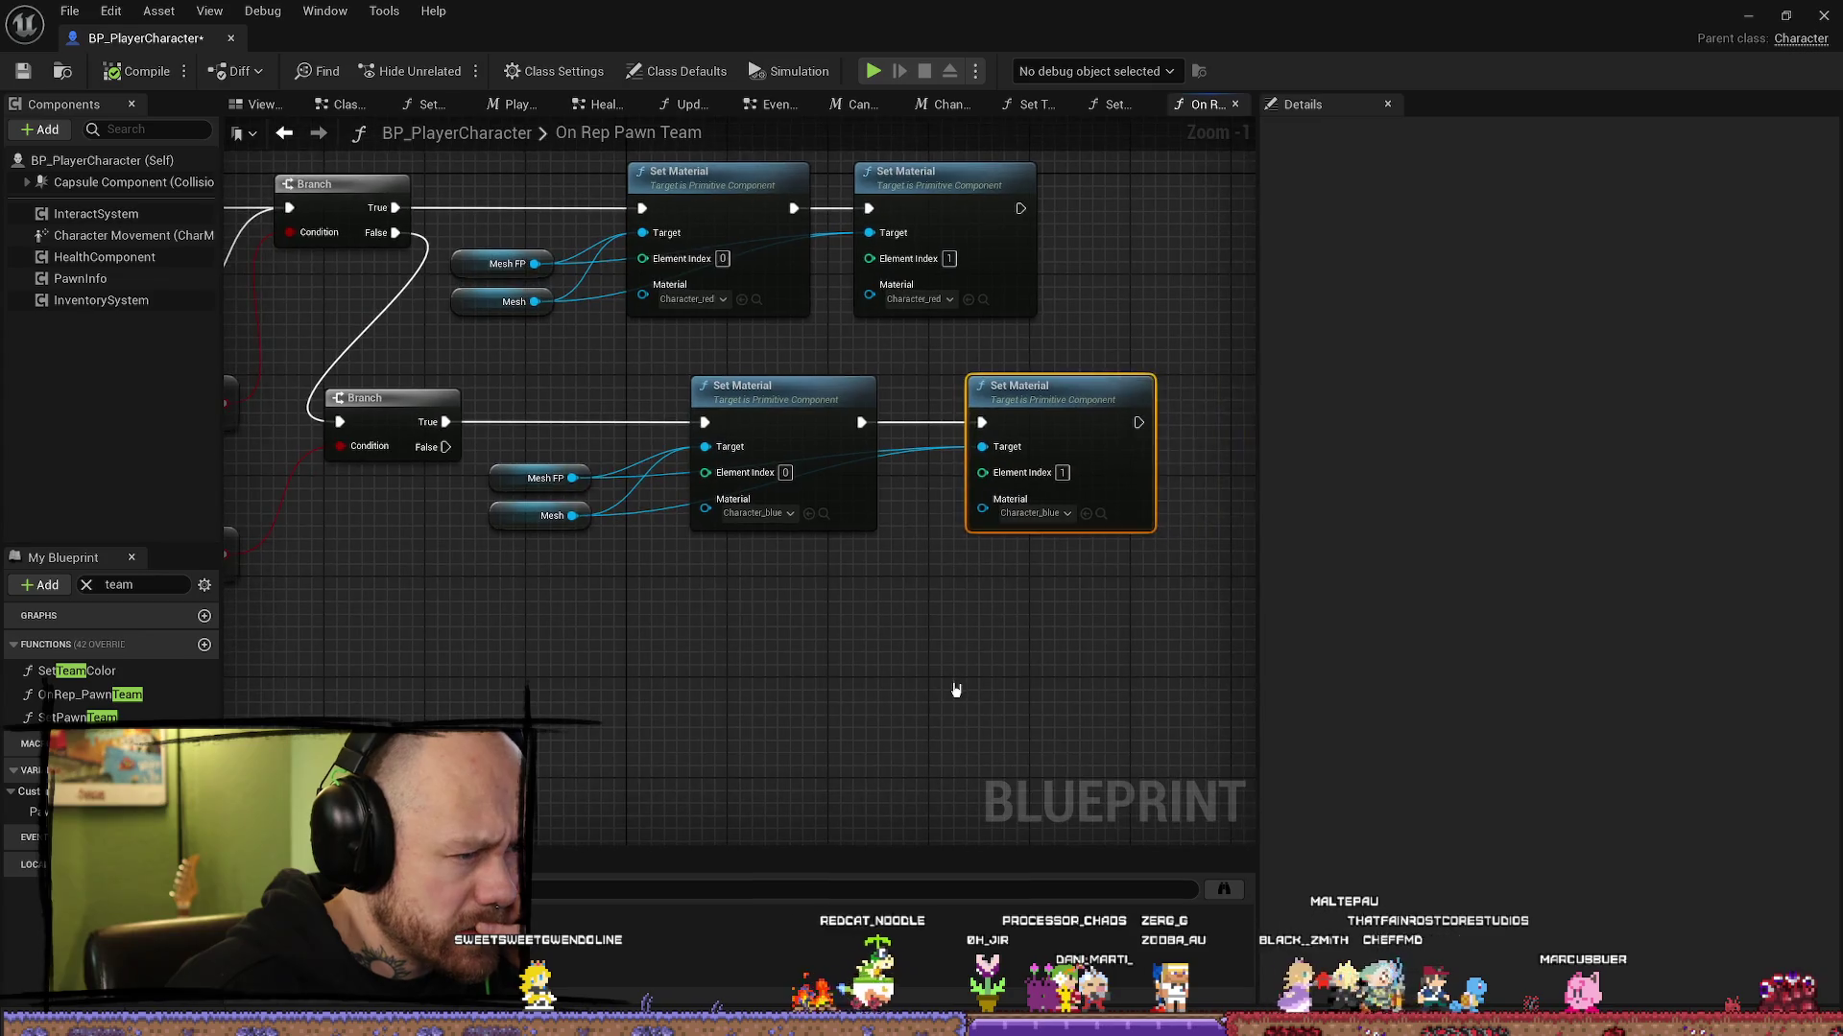
pyautogui.click(960, 684)
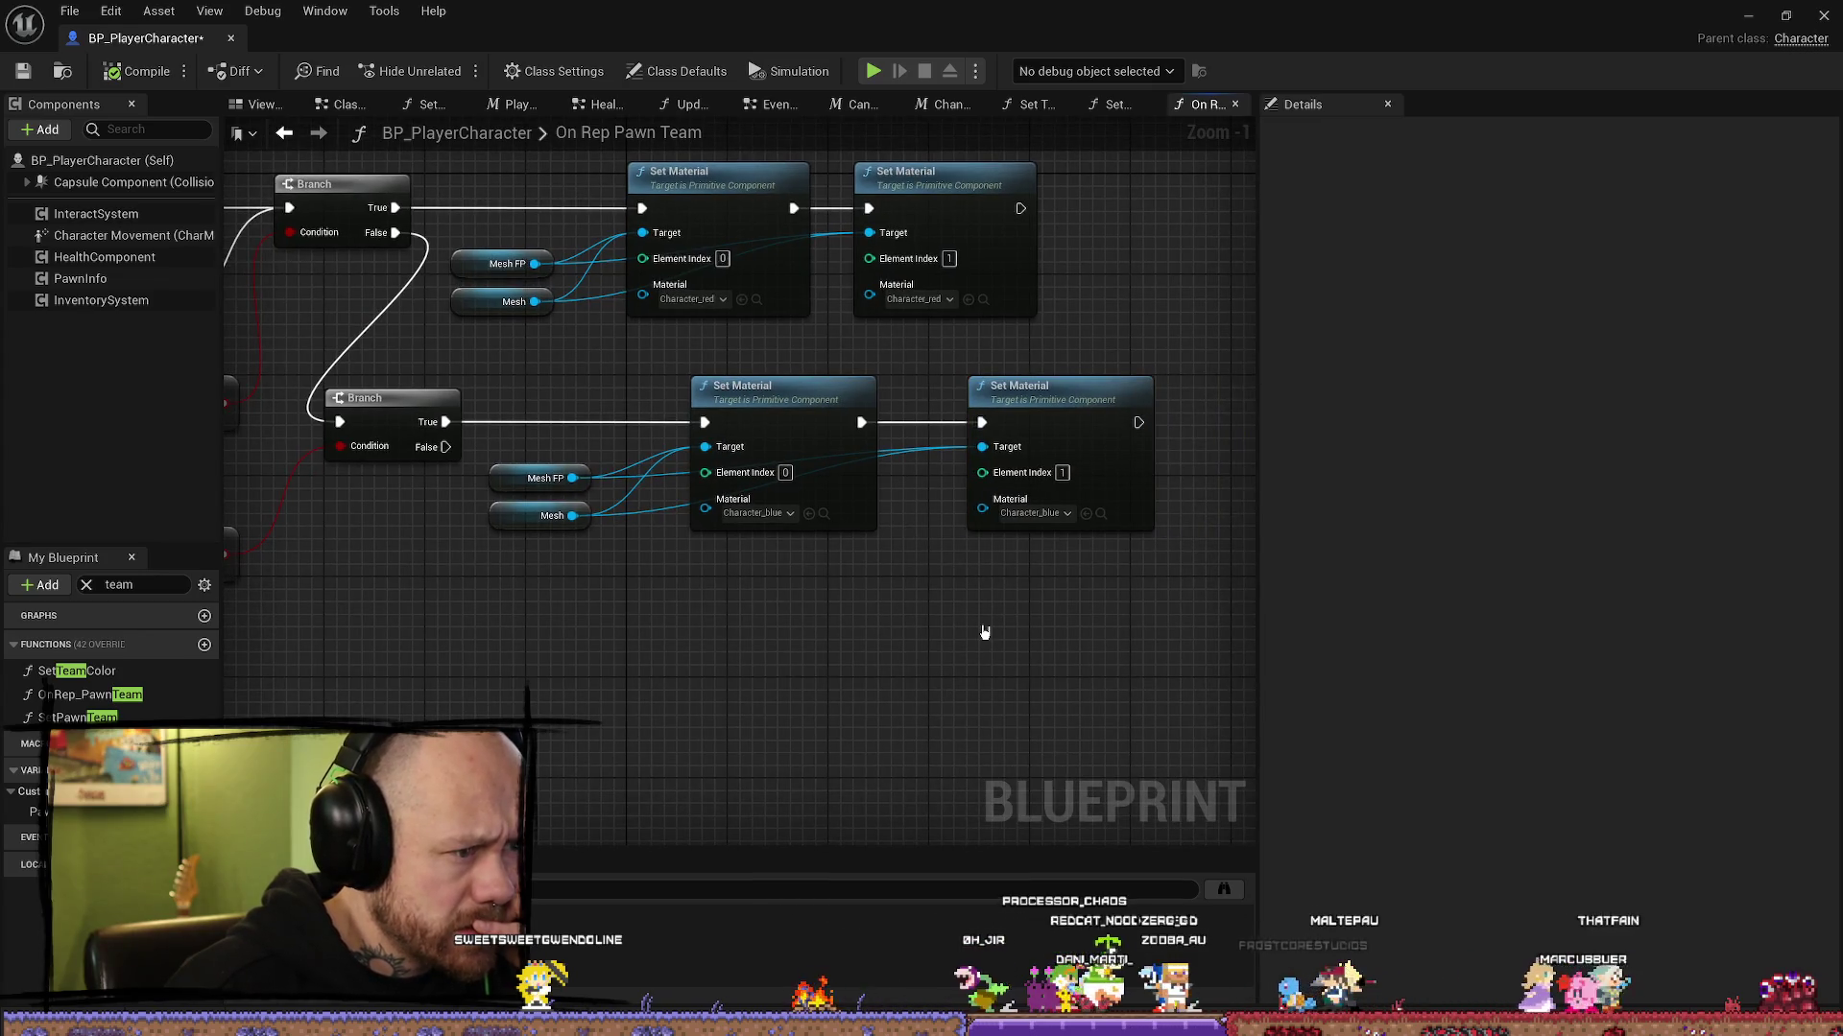
pyautogui.moveTo(981, 638); pyautogui.dragTo(738, 642)
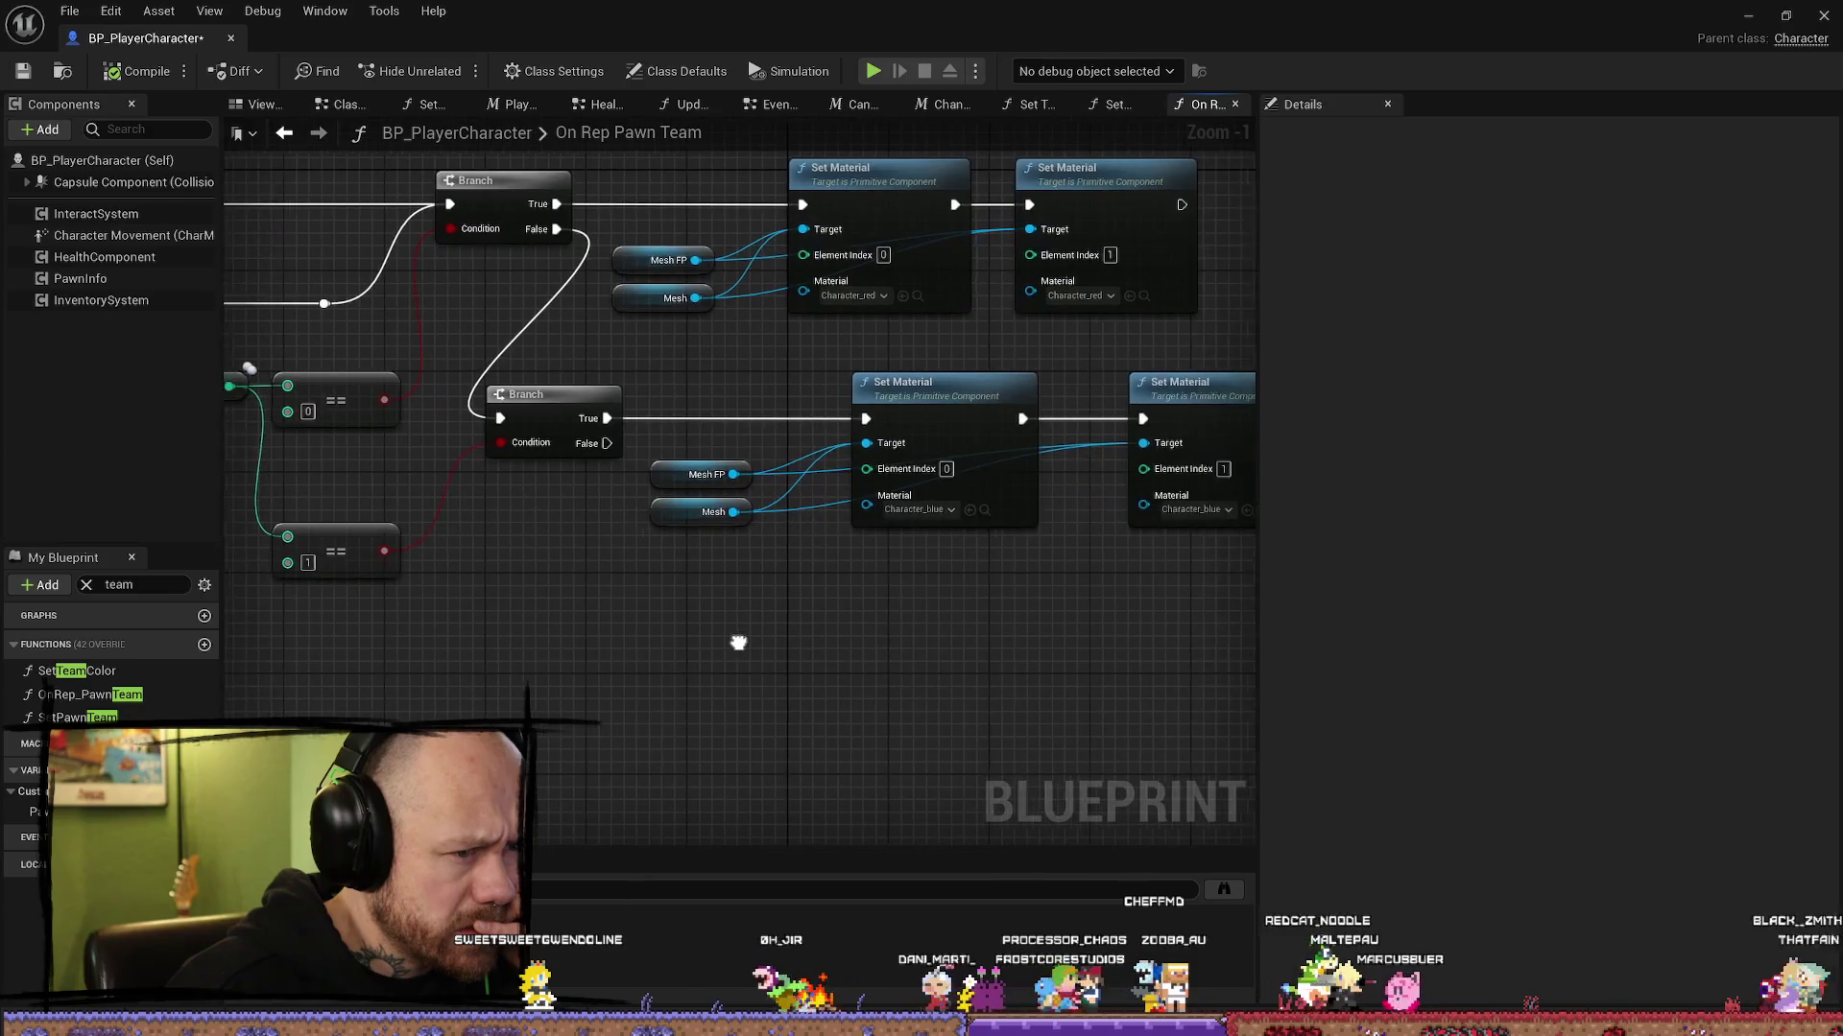
pyautogui.moveTo(666, 477); pyautogui.dragTo(637, 478)
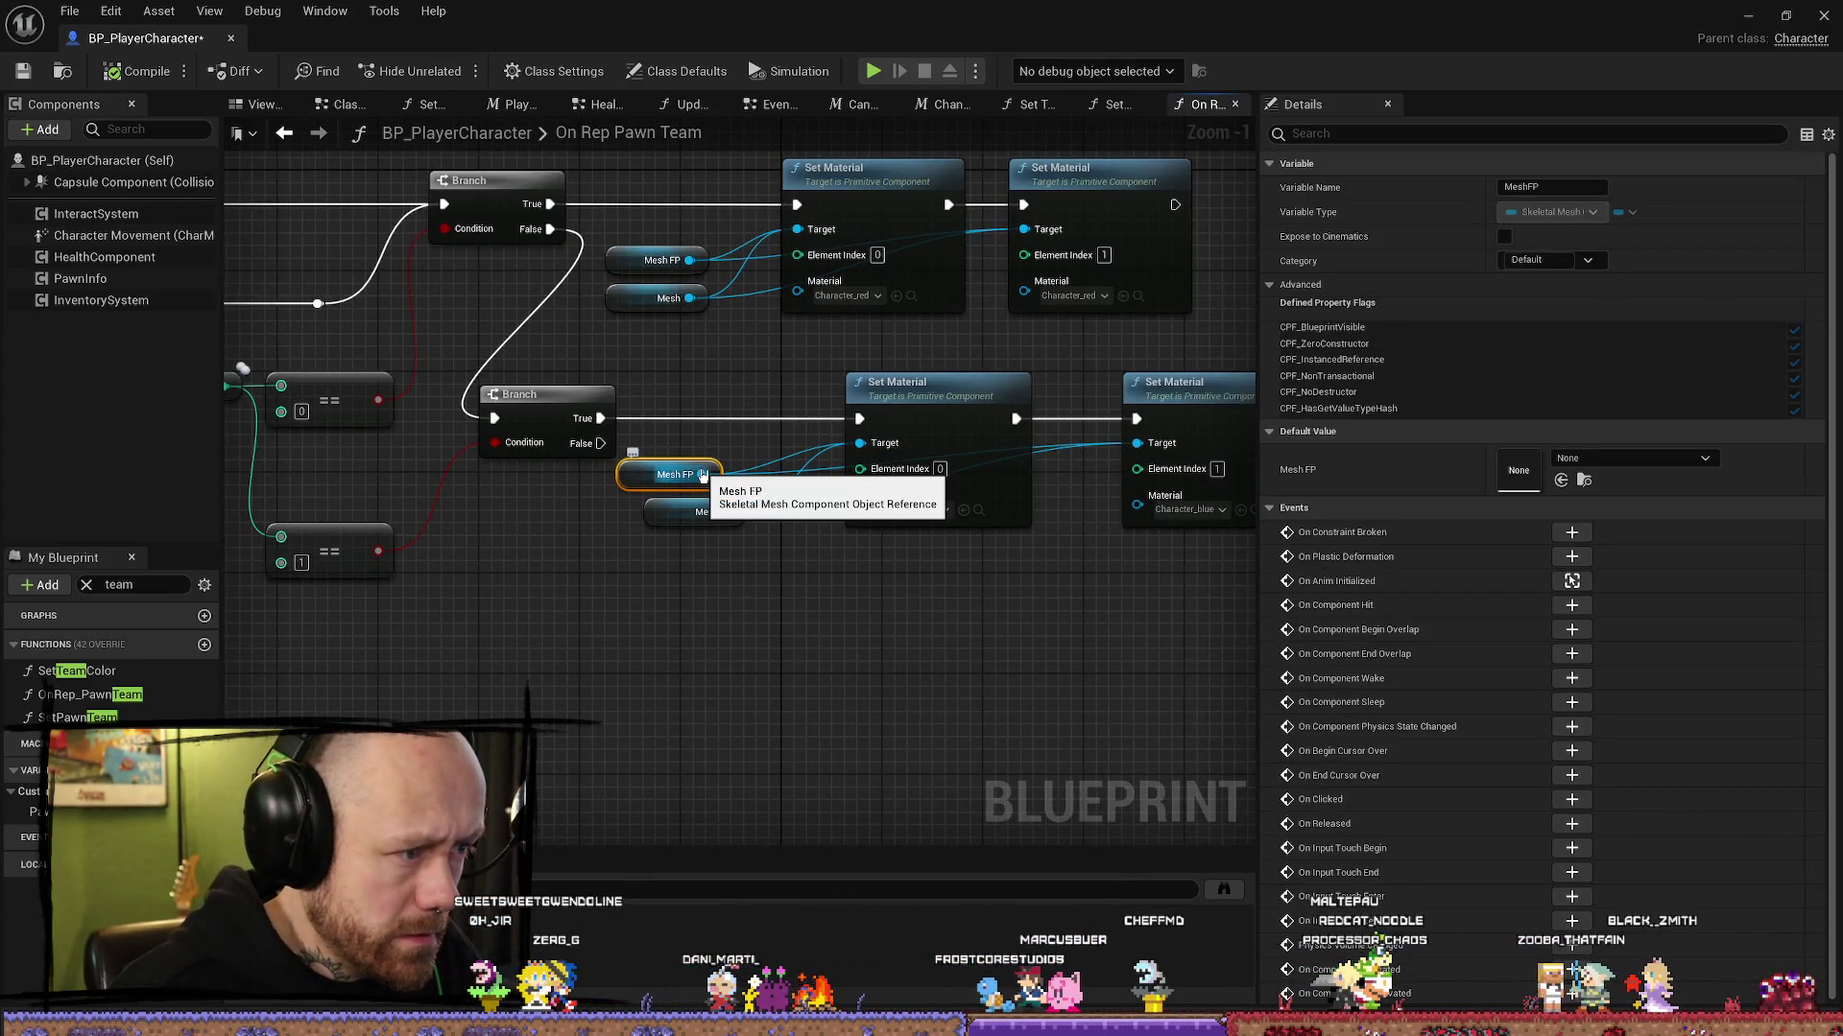
pyautogui.moveTo(979, 666); pyautogui.dragTo(864, 649)
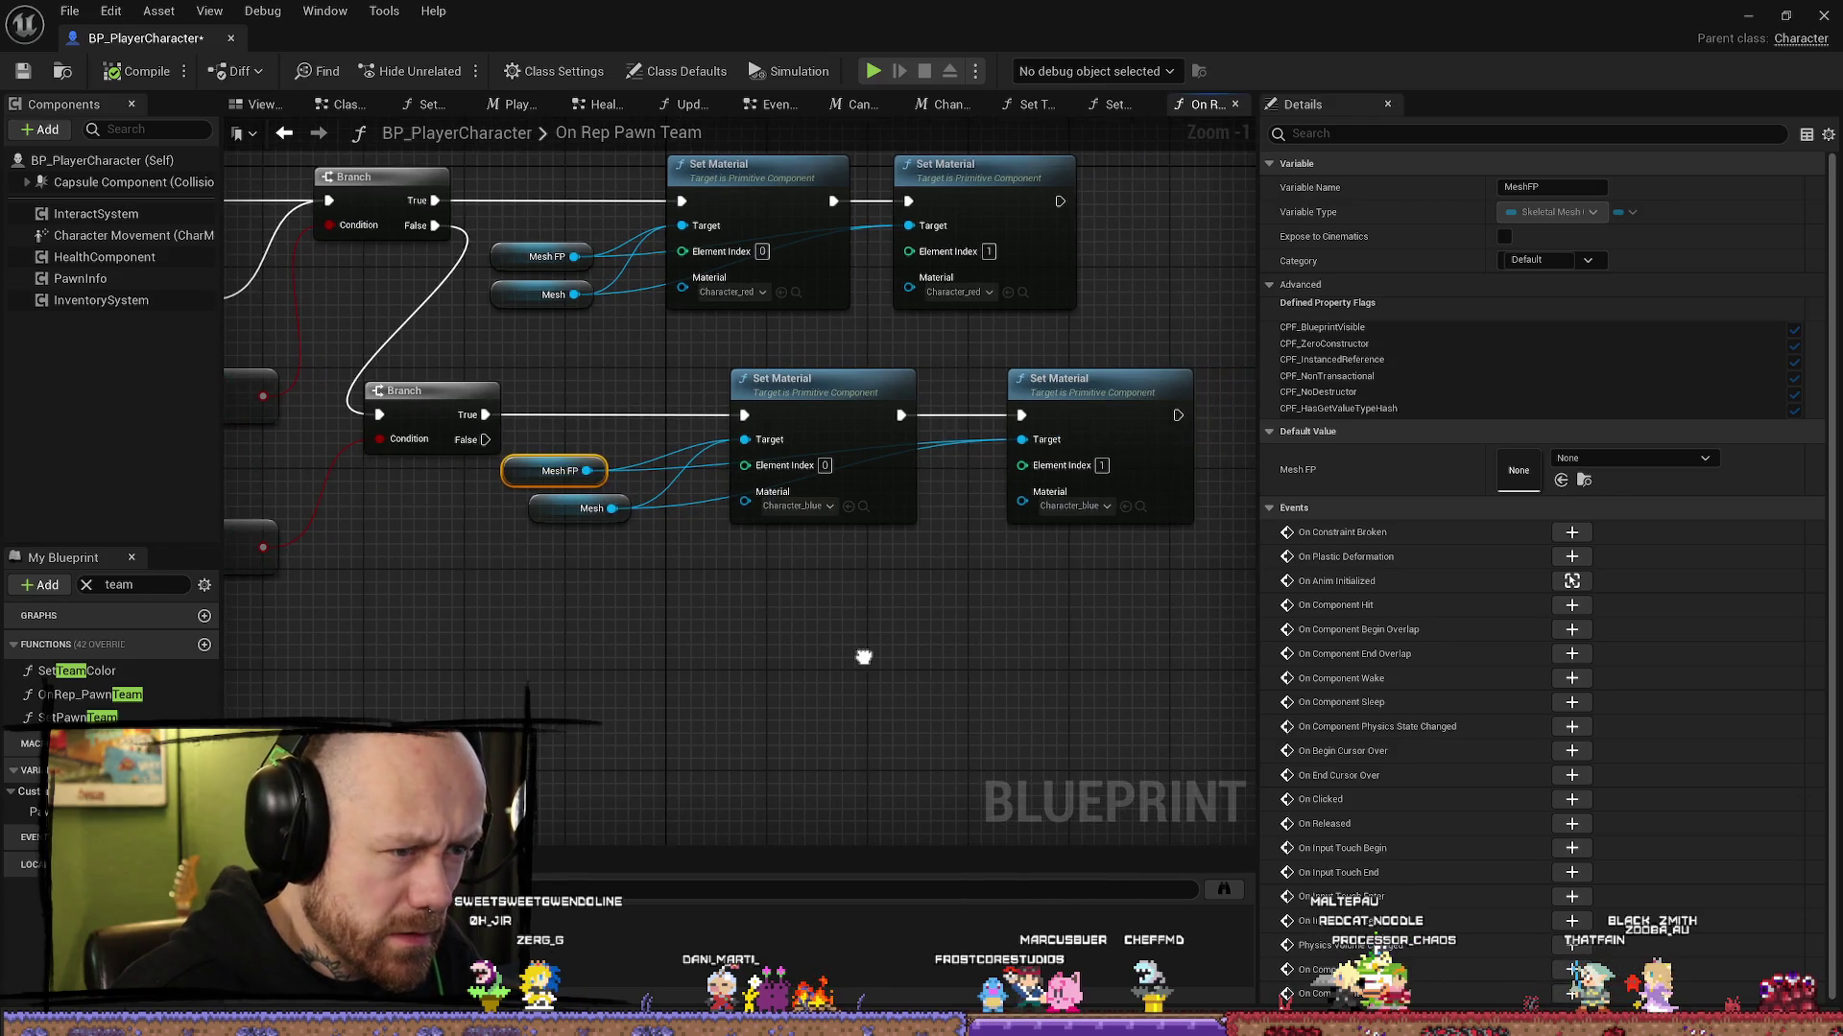
pyautogui.keyDown('alt'); pyautogui.click(587, 469); pyautogui.keyUp('alt')
pyautogui.moveTo(562, 471); pyautogui.dragTo(561, 622)
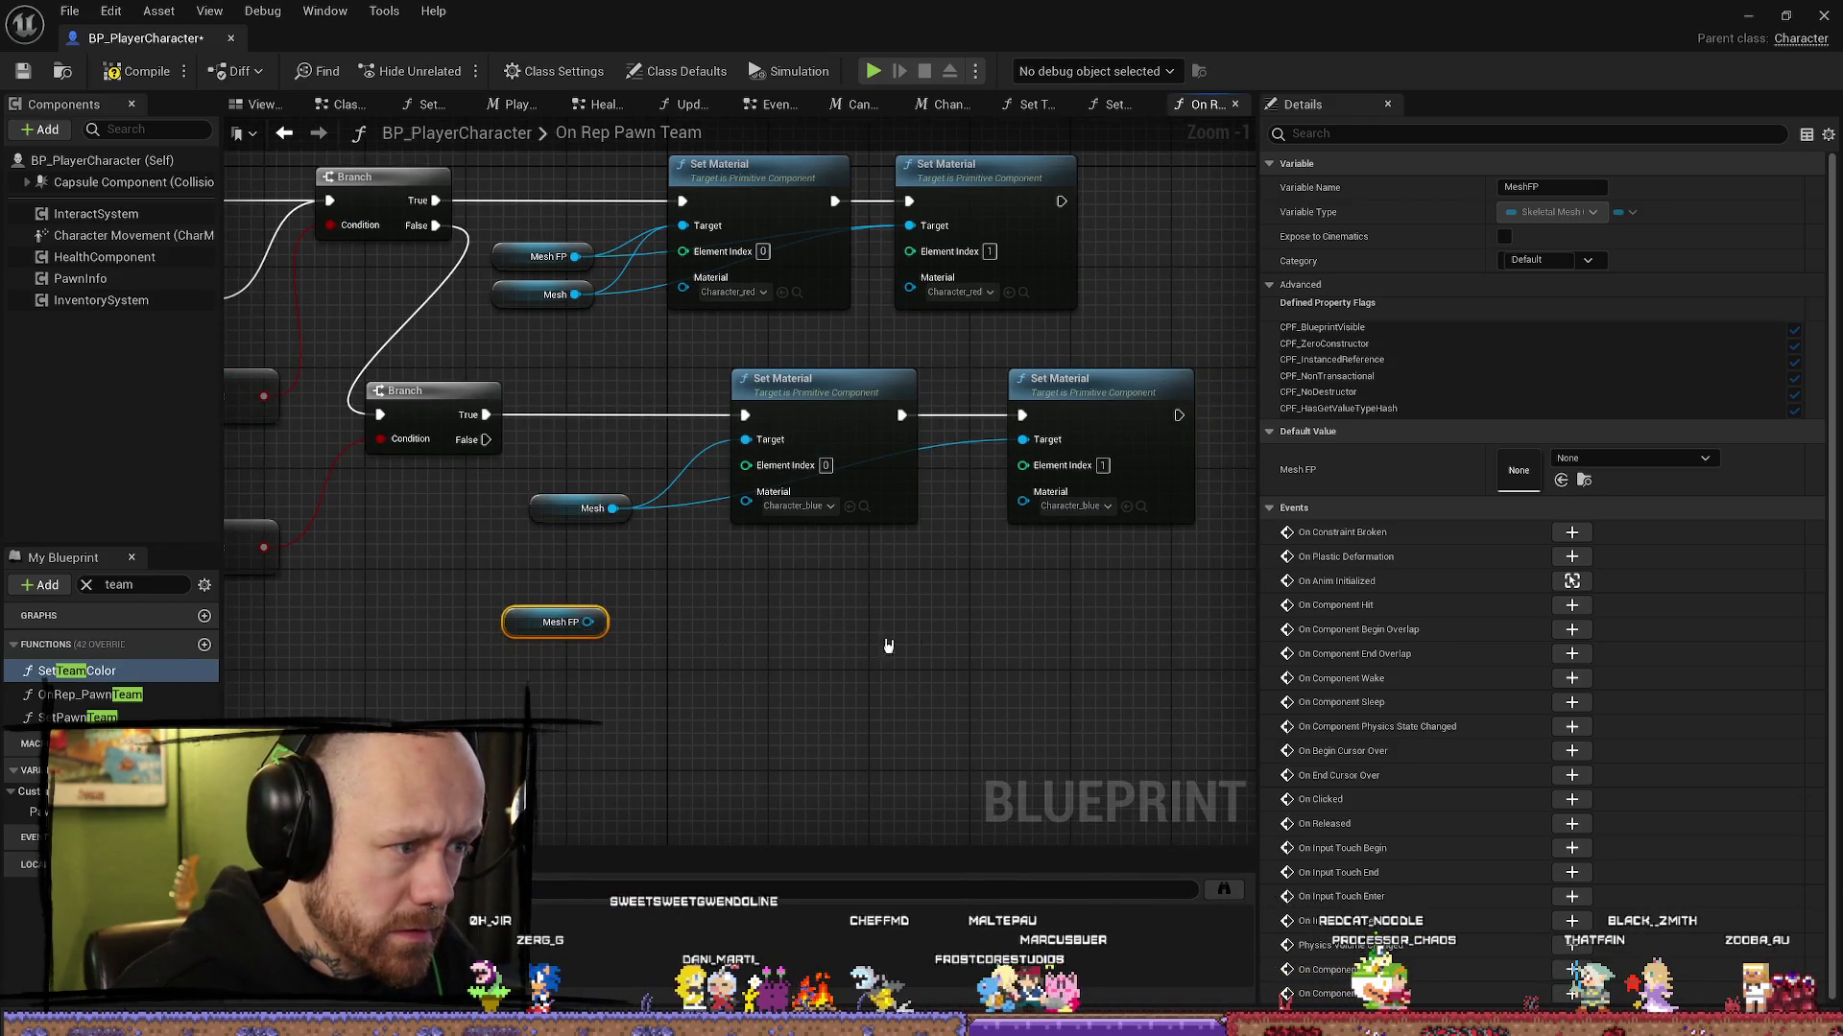
# Step: Shift the blue pair and Mesh getter left and move the Mesh FP getter aside
pyautogui.moveTo(996, 612); pyautogui.dragTo(987, 576)
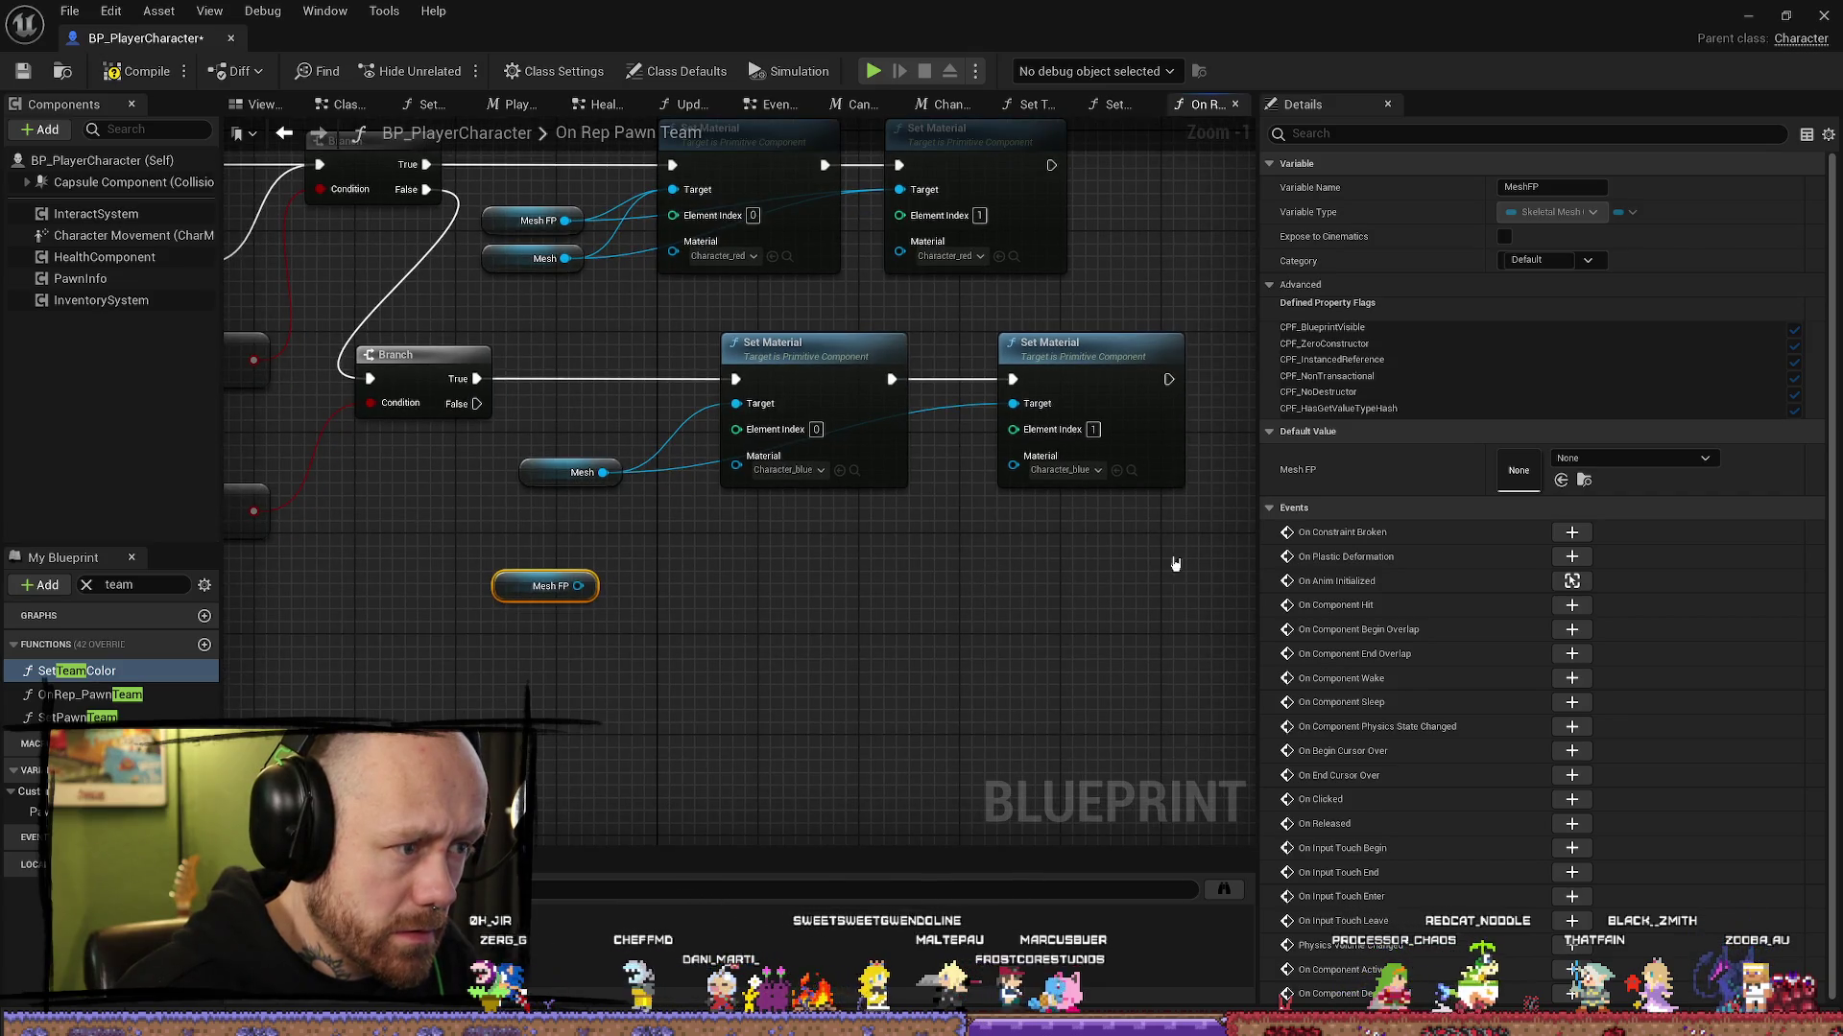
pyautogui.moveTo(1129, 554); pyautogui.dragTo(608, 349)
pyautogui.moveTo(799, 350); pyautogui.dragTo(697, 350)
pyautogui.moveTo(550, 585)
pyautogui.mouseDown()
pyautogui.moveTo(913, 617)
pyautogui.moveTo(931, 594)
pyautogui.mouseUp()
pyautogui.click(806, 564)
pyautogui.moveTo(998, 519)
pyautogui.mouseDown()
pyautogui.moveTo(625, 428)
pyautogui.moveTo(557, 384)
pyautogui.mouseUp()
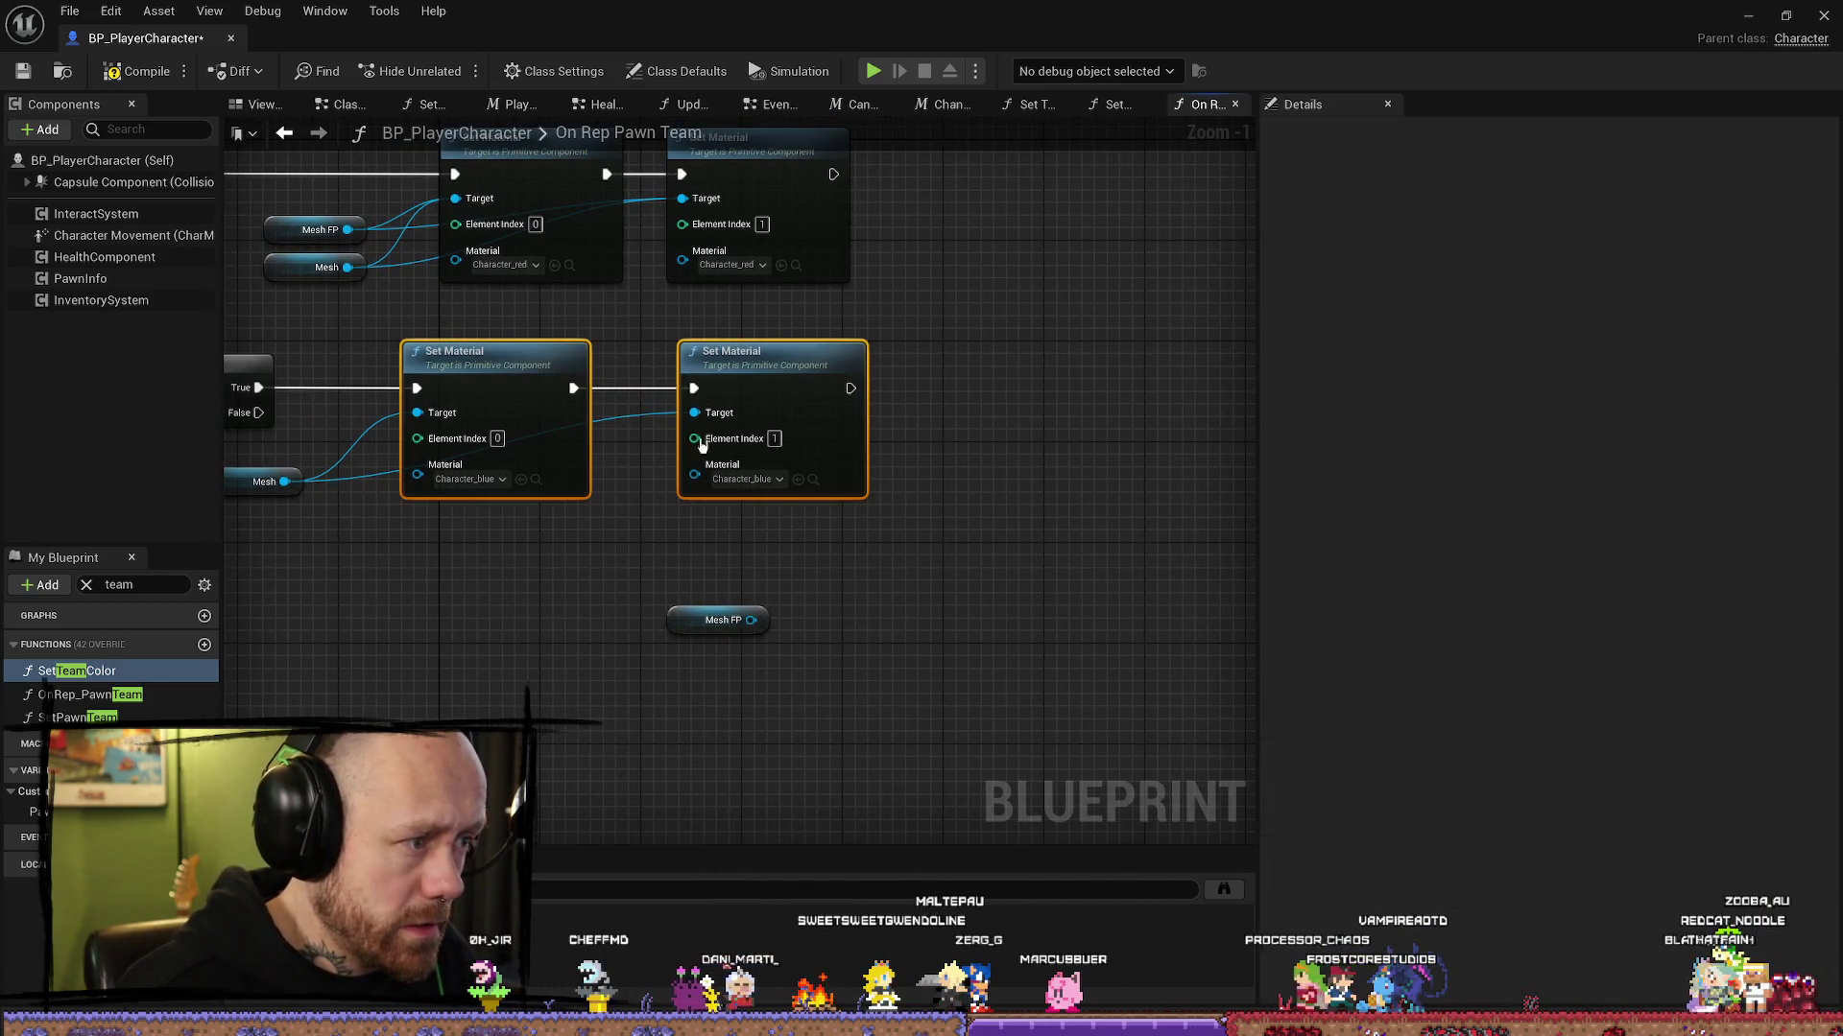
# Step: Duplicate the blue Set Material pair and chain the copies after the original pair
pyautogui.hotkey('ctrl', 'c')
pyautogui.hotkey('ctrl', 'v')
pyautogui.moveTo(1066, 399); pyautogui.dragTo(889, 399)
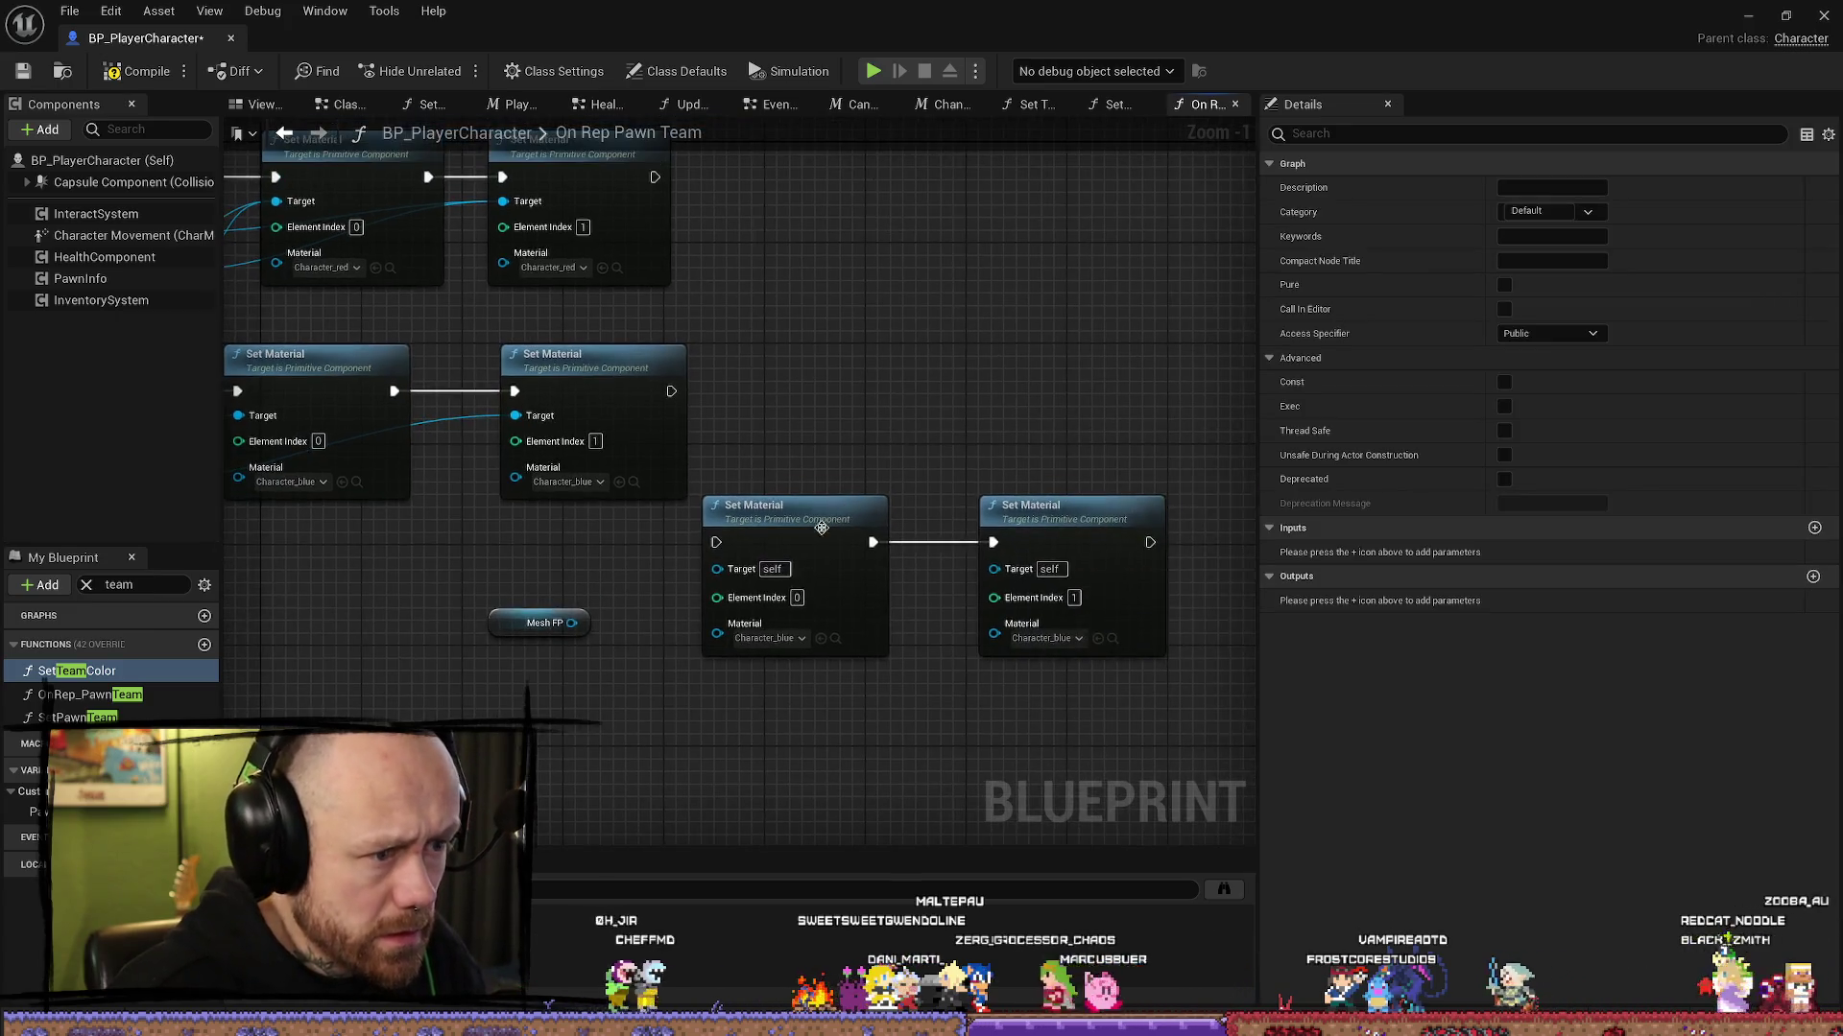
pyautogui.moveTo(819, 506); pyautogui.dragTo(876, 368)
pyautogui.moveTo(1030, 505); pyautogui.dragTo(1043, 366)
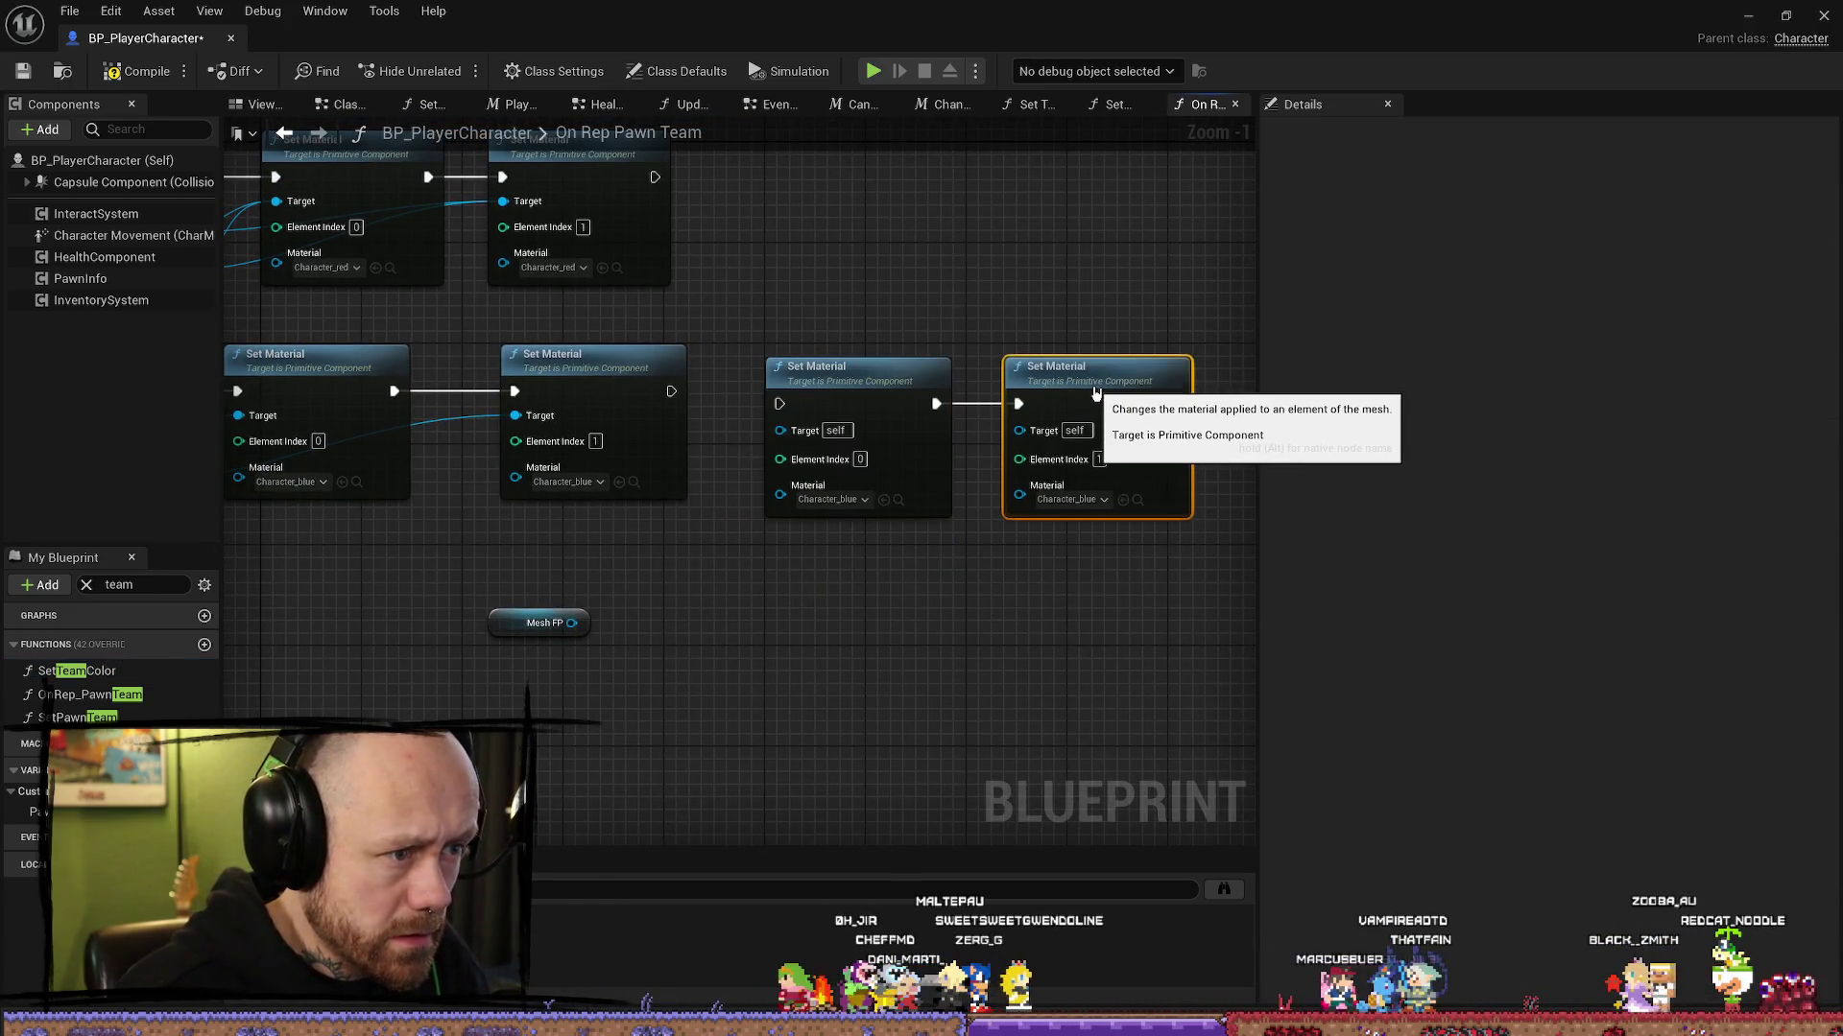
pyautogui.moveTo(669, 391); pyautogui.dragTo(780, 403)
pyautogui.keyDown('shift'); pyautogui.click(889, 379); pyautogui.keyUp('shift')
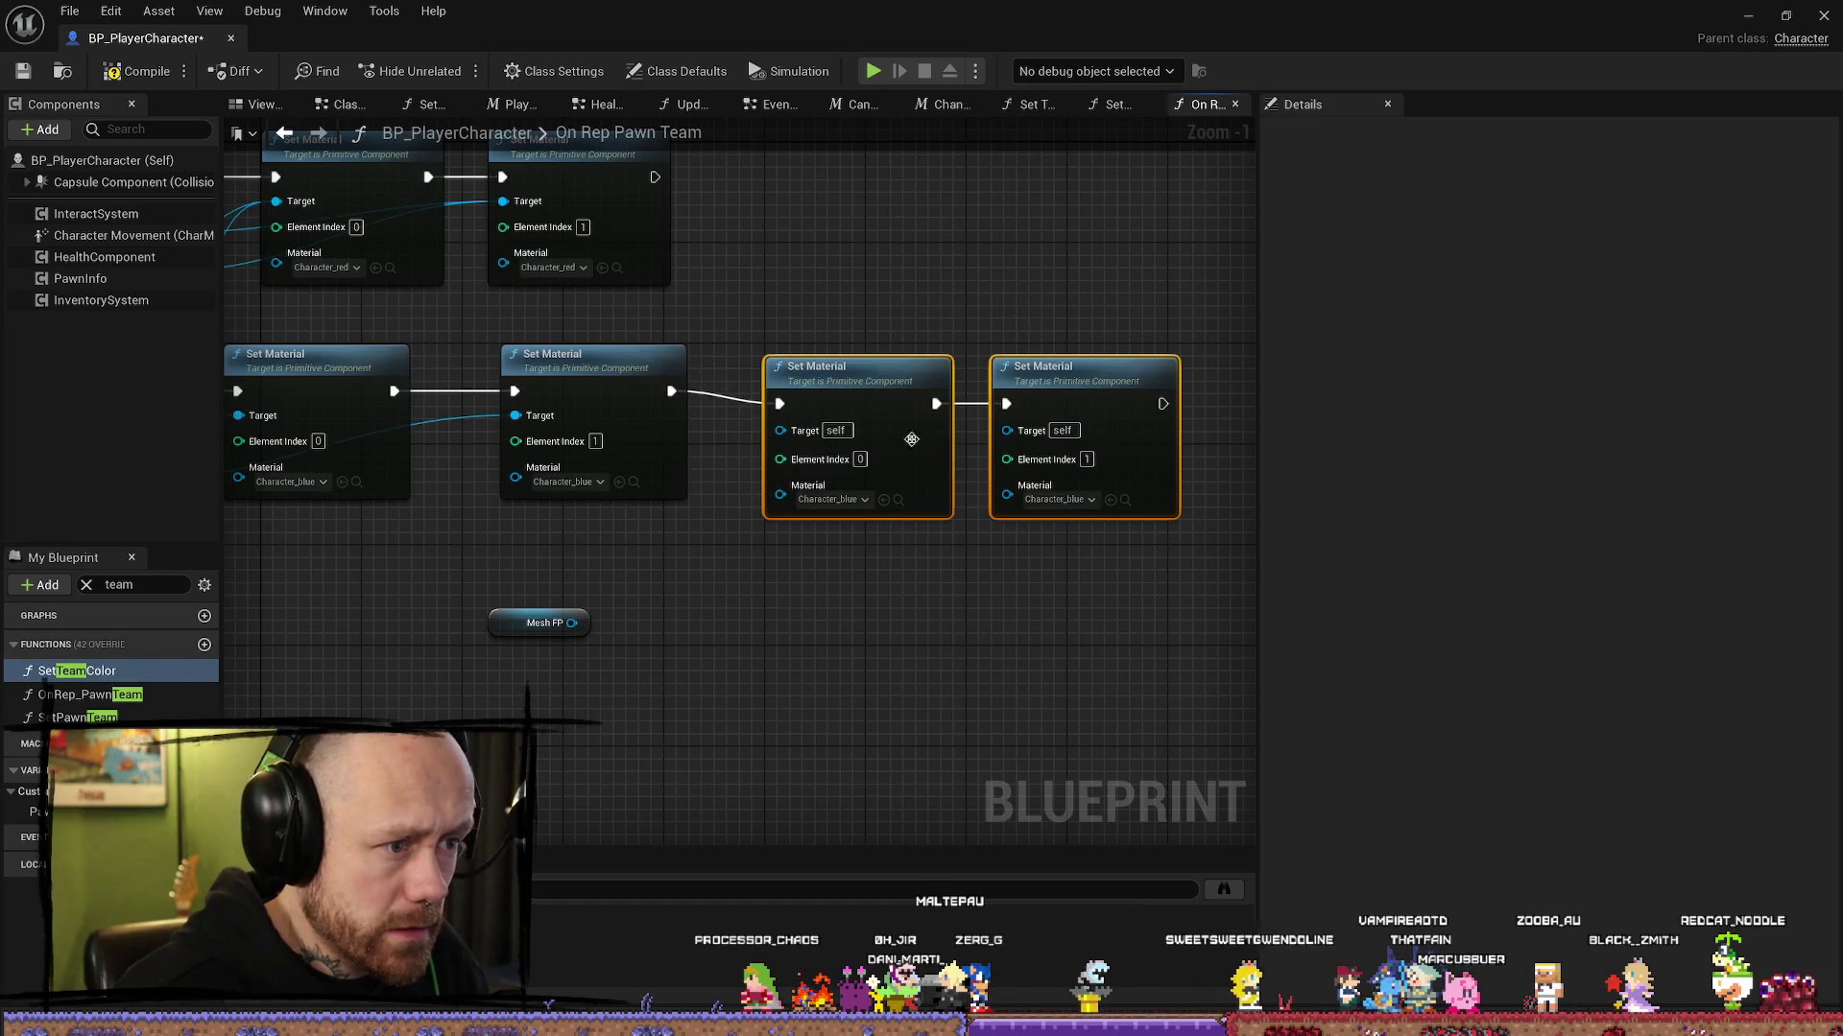
pyautogui.press('q')
# Step: Wire Mesh FP into the Targets of both copied Set Material nodes
pyautogui.moveTo(571, 623)
pyautogui.mouseDown()
pyautogui.moveTo(778, 485)
pyautogui.moveTo(779, 417)
pyautogui.mouseUp()
pyautogui.moveTo(572, 623)
pyautogui.mouseDown()
pyautogui.moveTo(1008, 443)
pyautogui.moveTo(1017, 418)
pyautogui.mouseUp()
pyautogui.click(539, 623)
pyautogui.moveTo(539, 623)
pyautogui.mouseDown()
pyautogui.moveTo(742, 555)
pyautogui.moveTo(706, 560)
pyautogui.mouseUp()
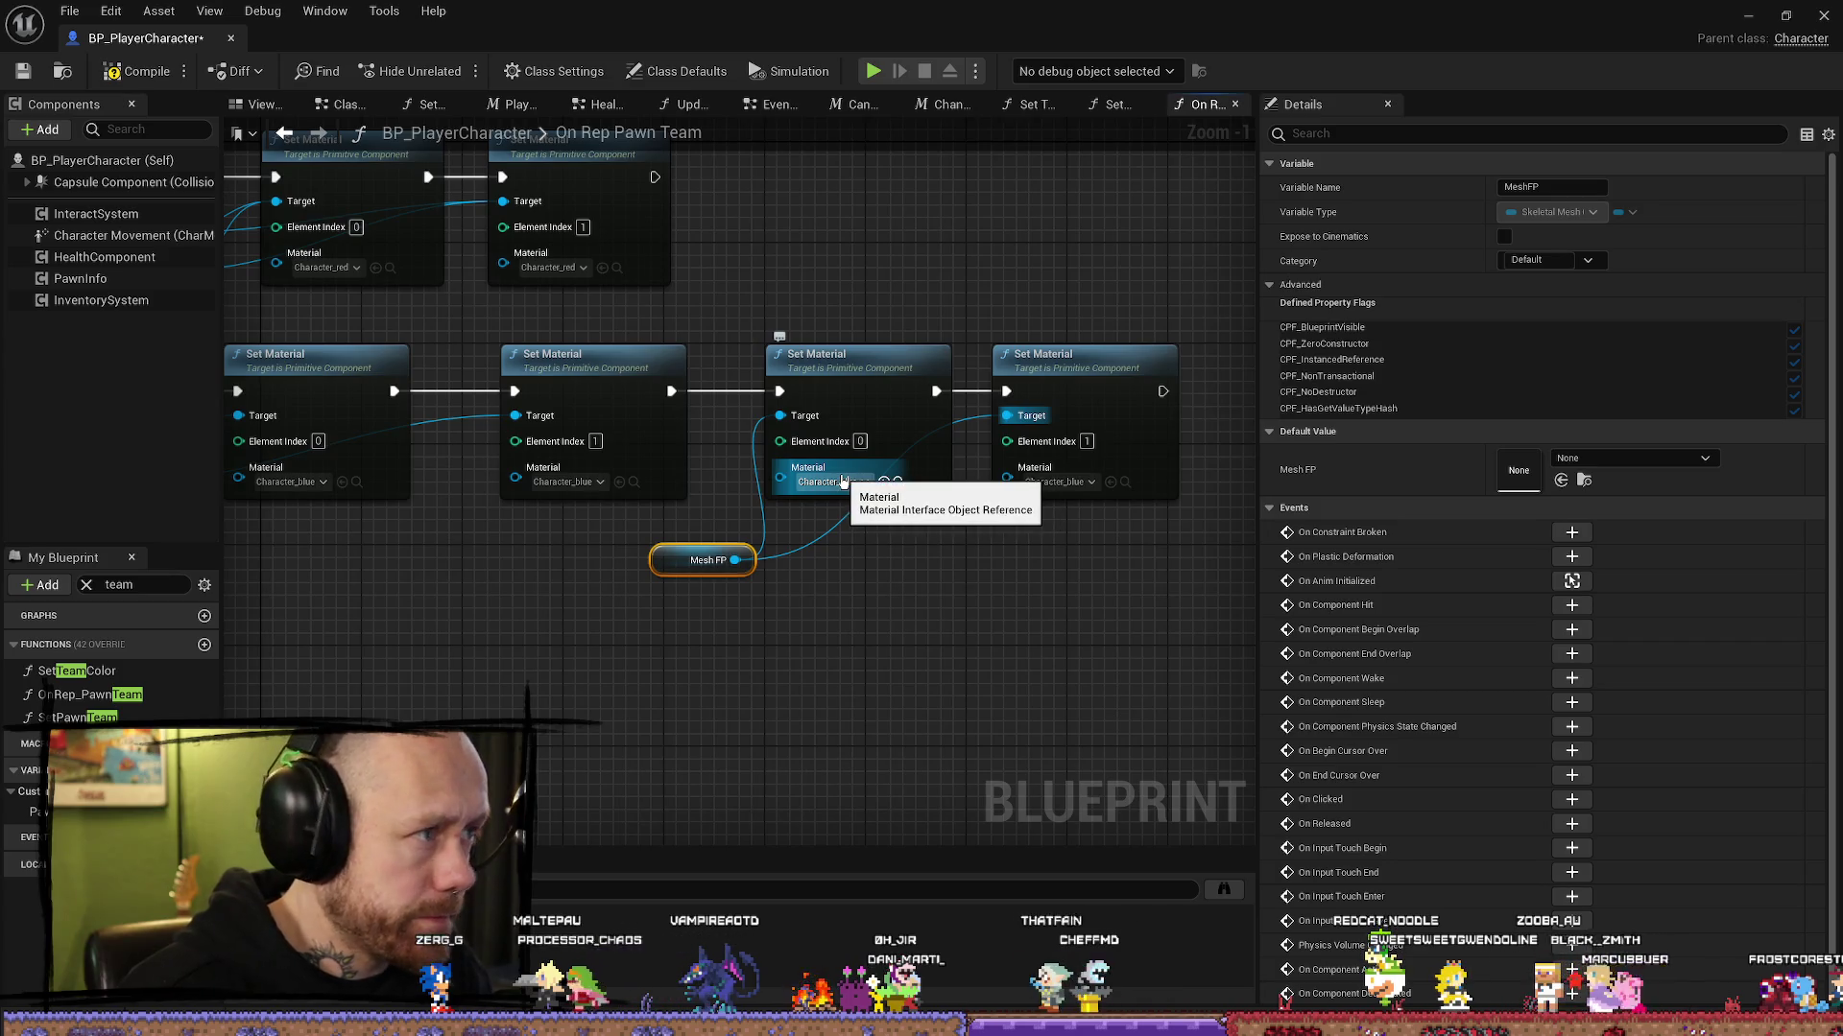
pyautogui.click(831, 482)
pyautogui.write('scha')
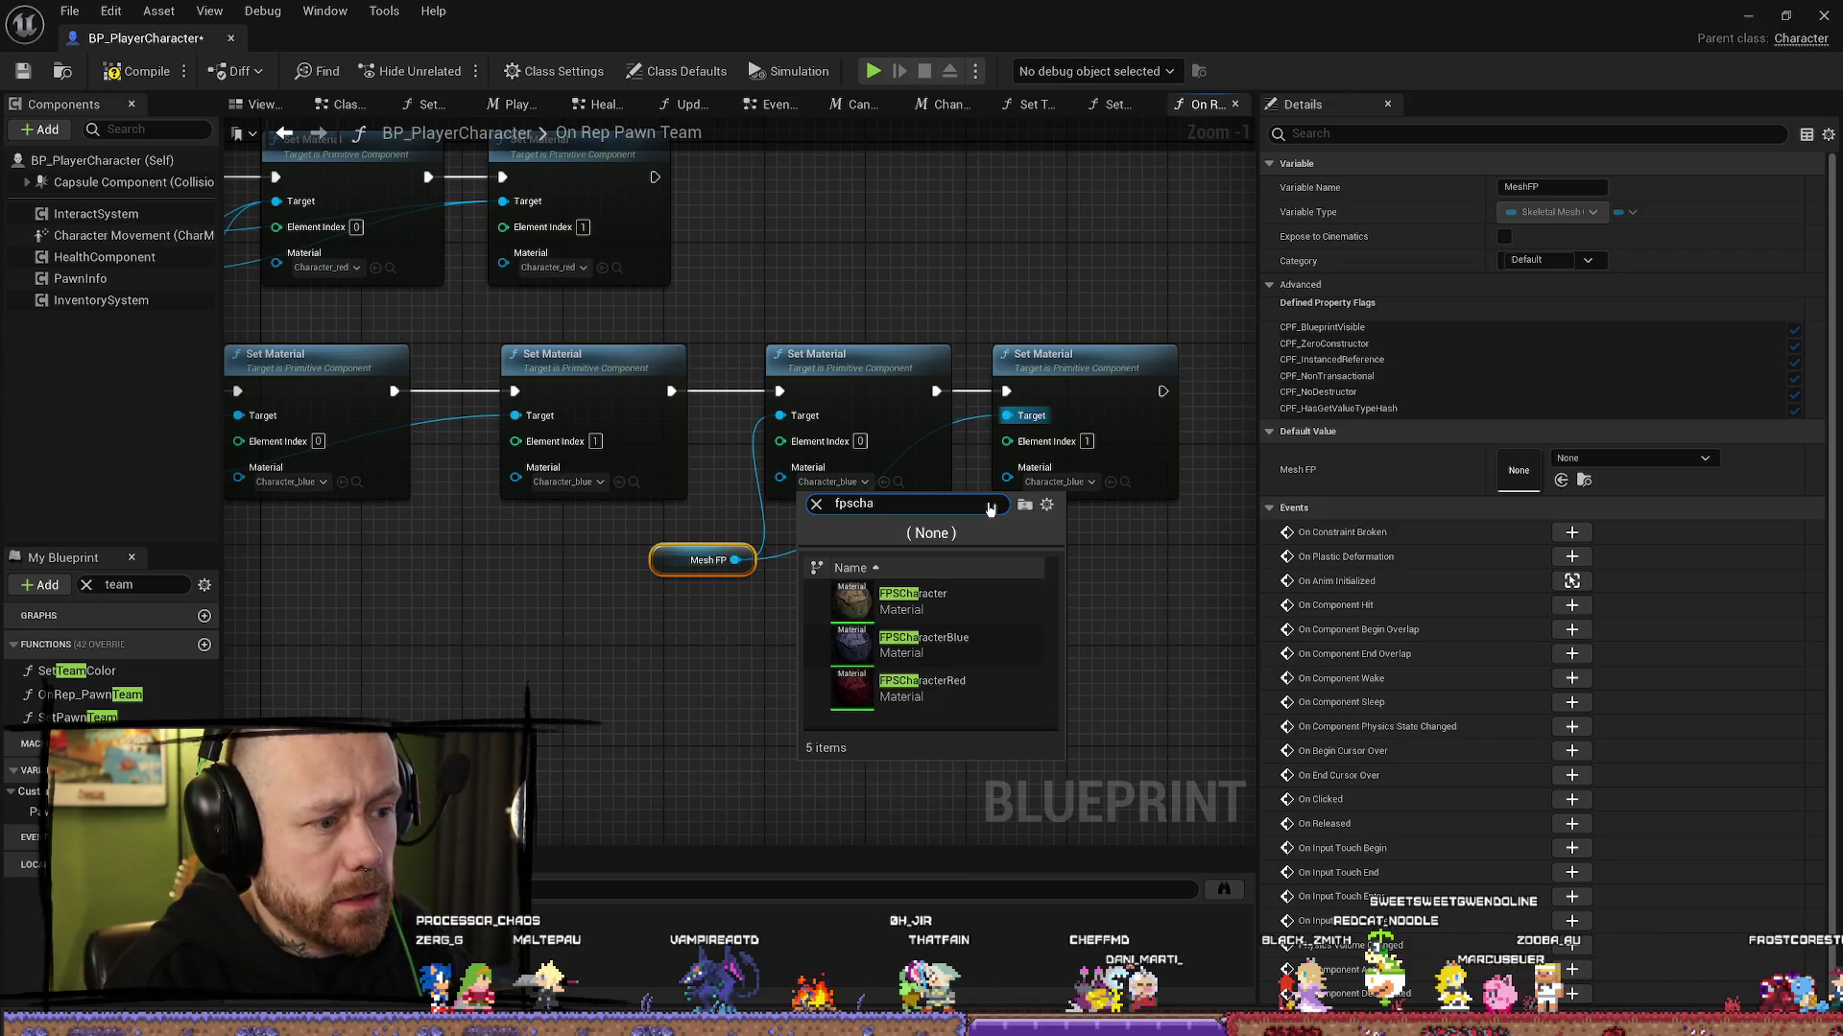
pyautogui.press('Down')
pyautogui.press('Down')
pyautogui.press('Return')
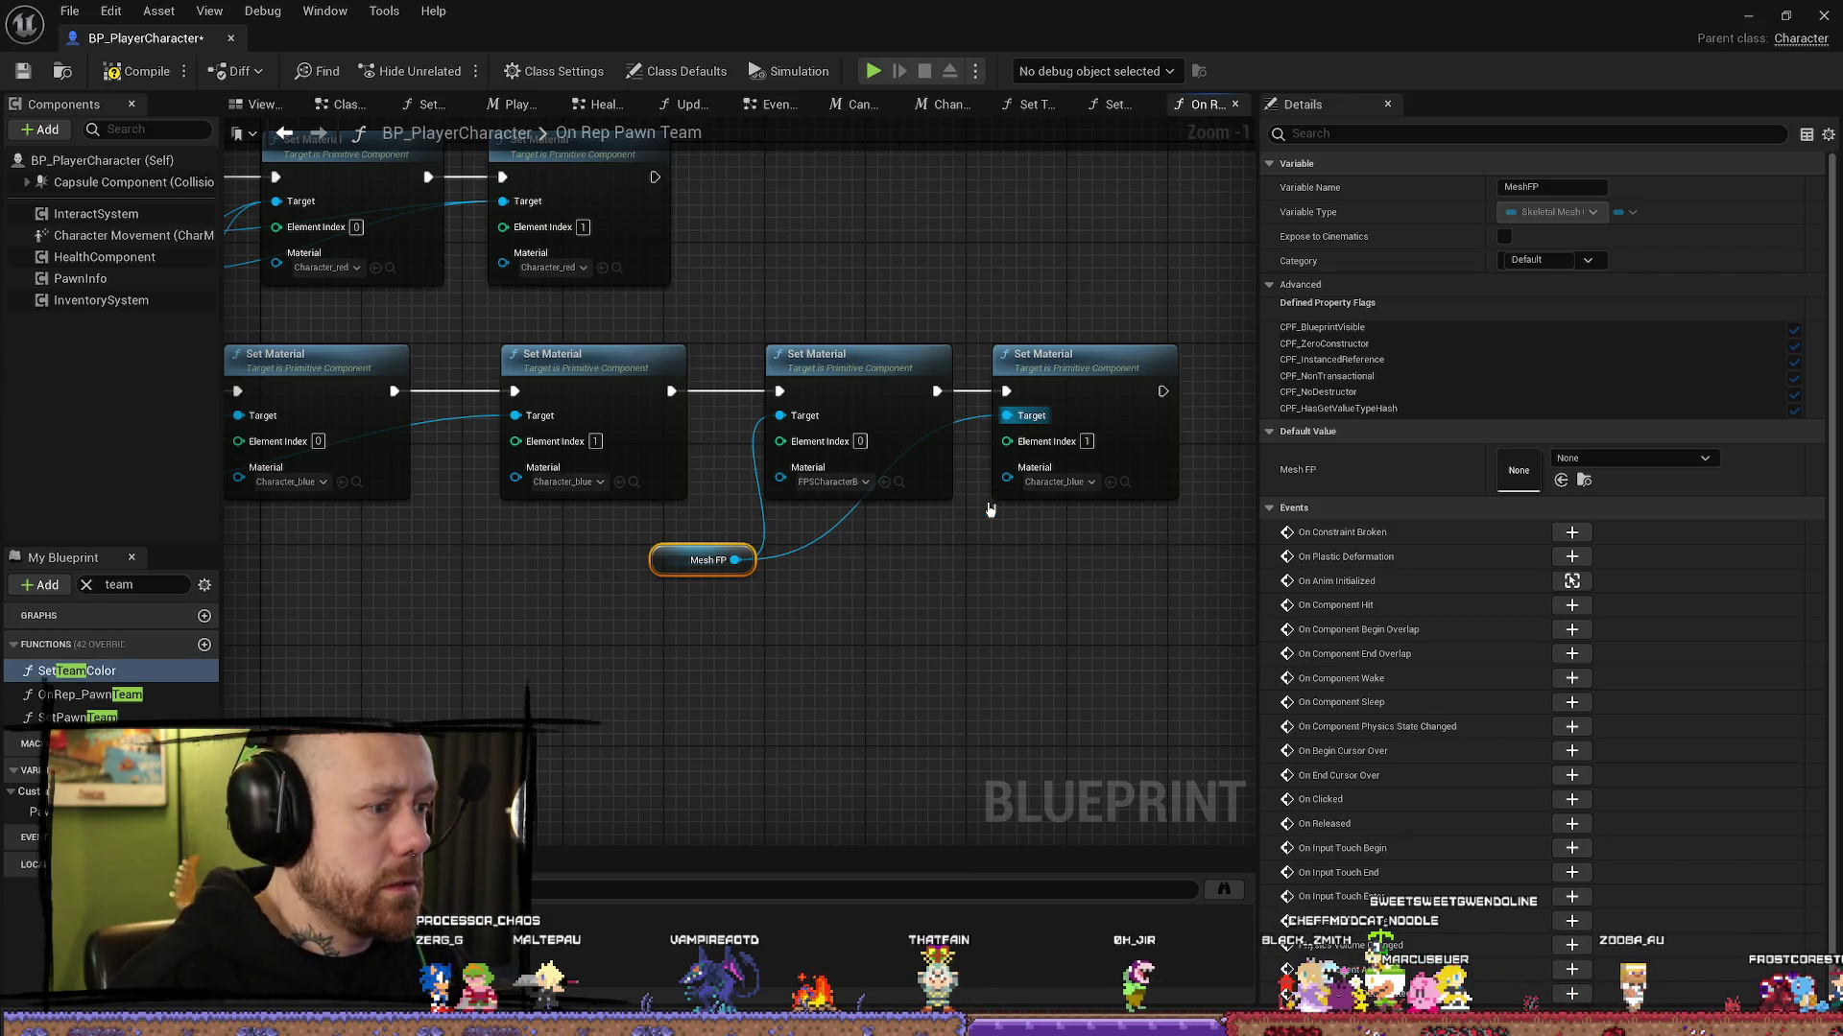
pyautogui.click(898, 481)
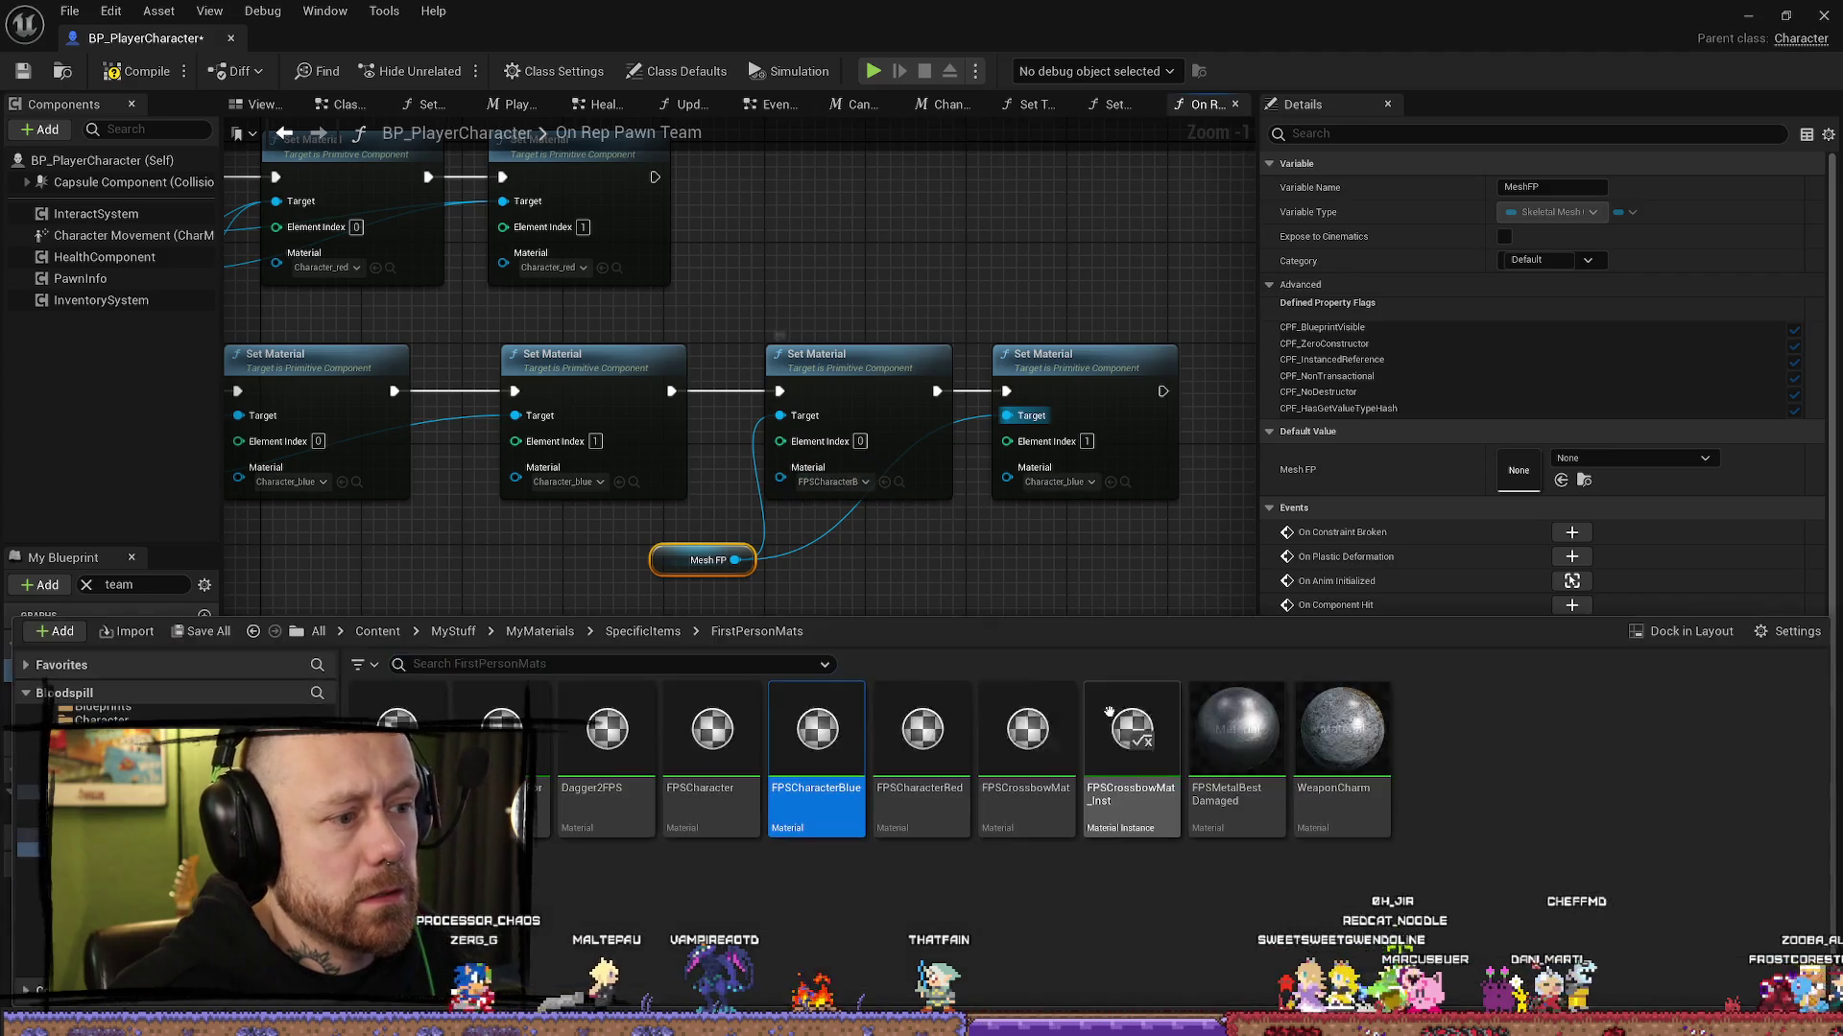
pyautogui.click(1110, 482)
pyautogui.moveTo(1113, 497)
pyautogui.mouseDown()
pyautogui.moveTo(1044, 604)
pyautogui.moveTo(790, 576)
pyautogui.moveTo(786, 599)
pyautogui.moveTo(609, 608)
pyautogui.mouseUp()
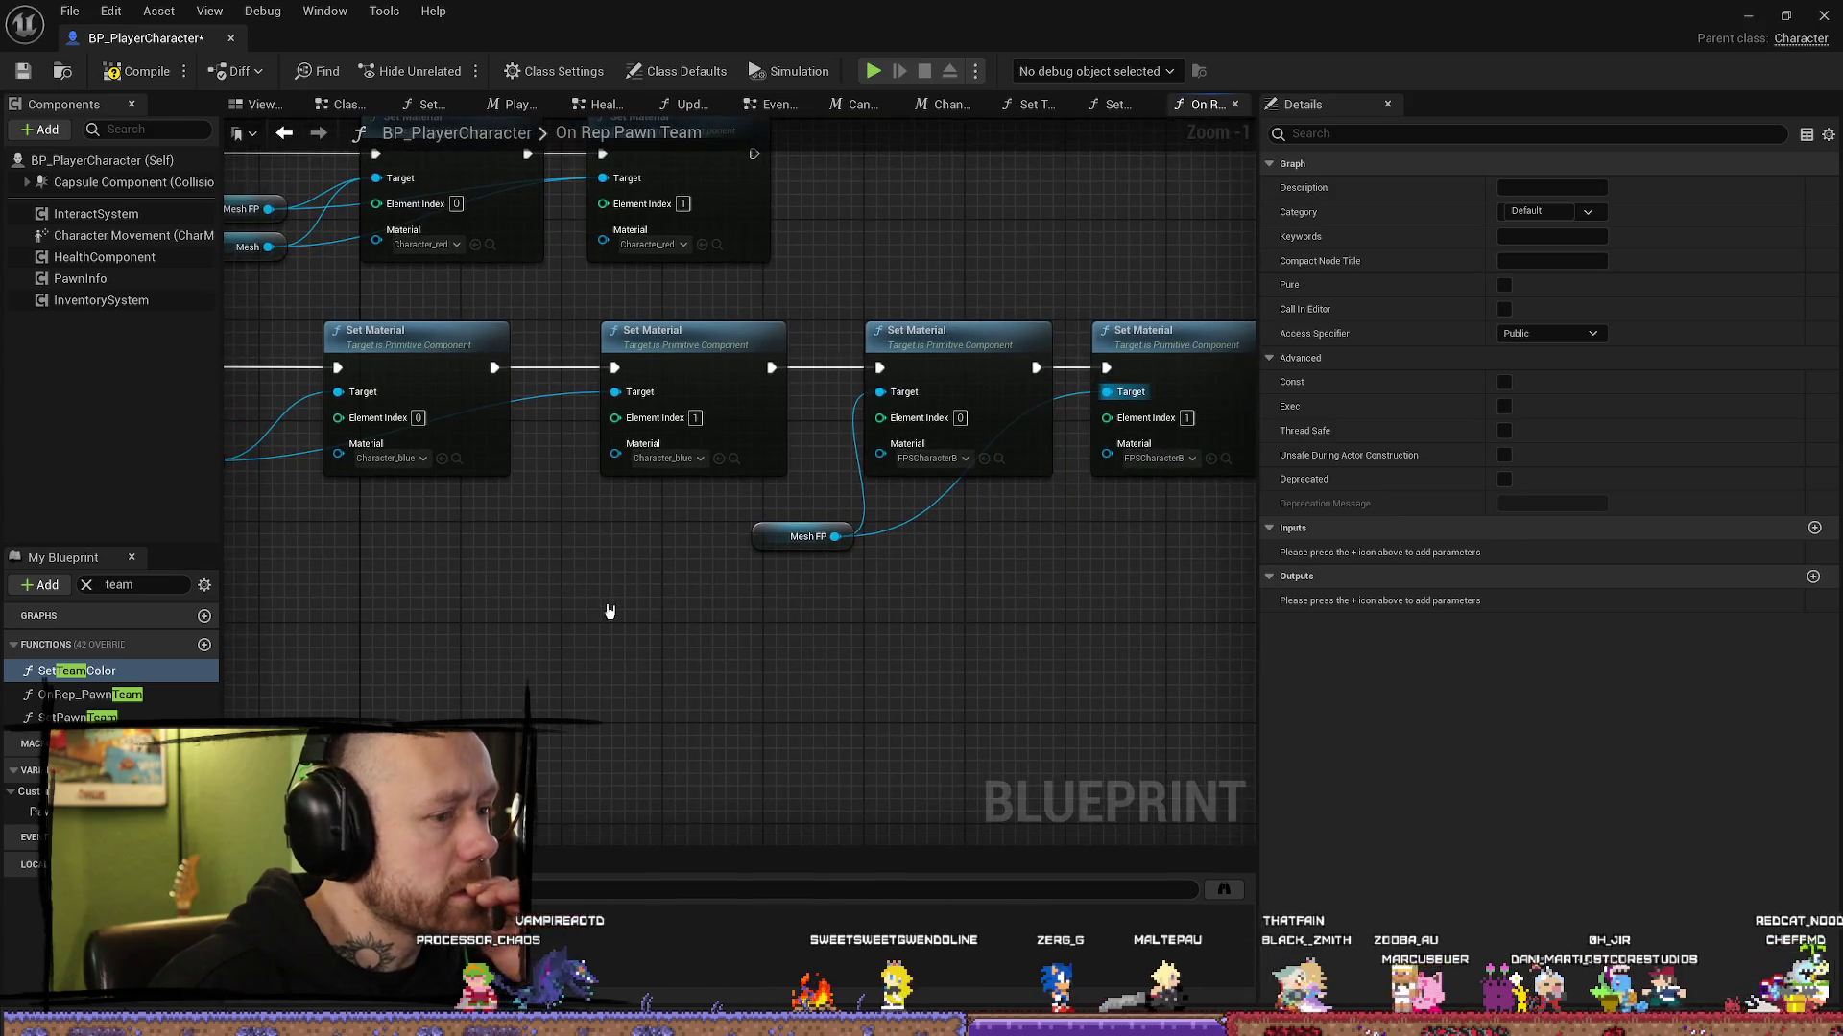
pyautogui.moveTo(625, 485); pyautogui.dragTo(821, 637)
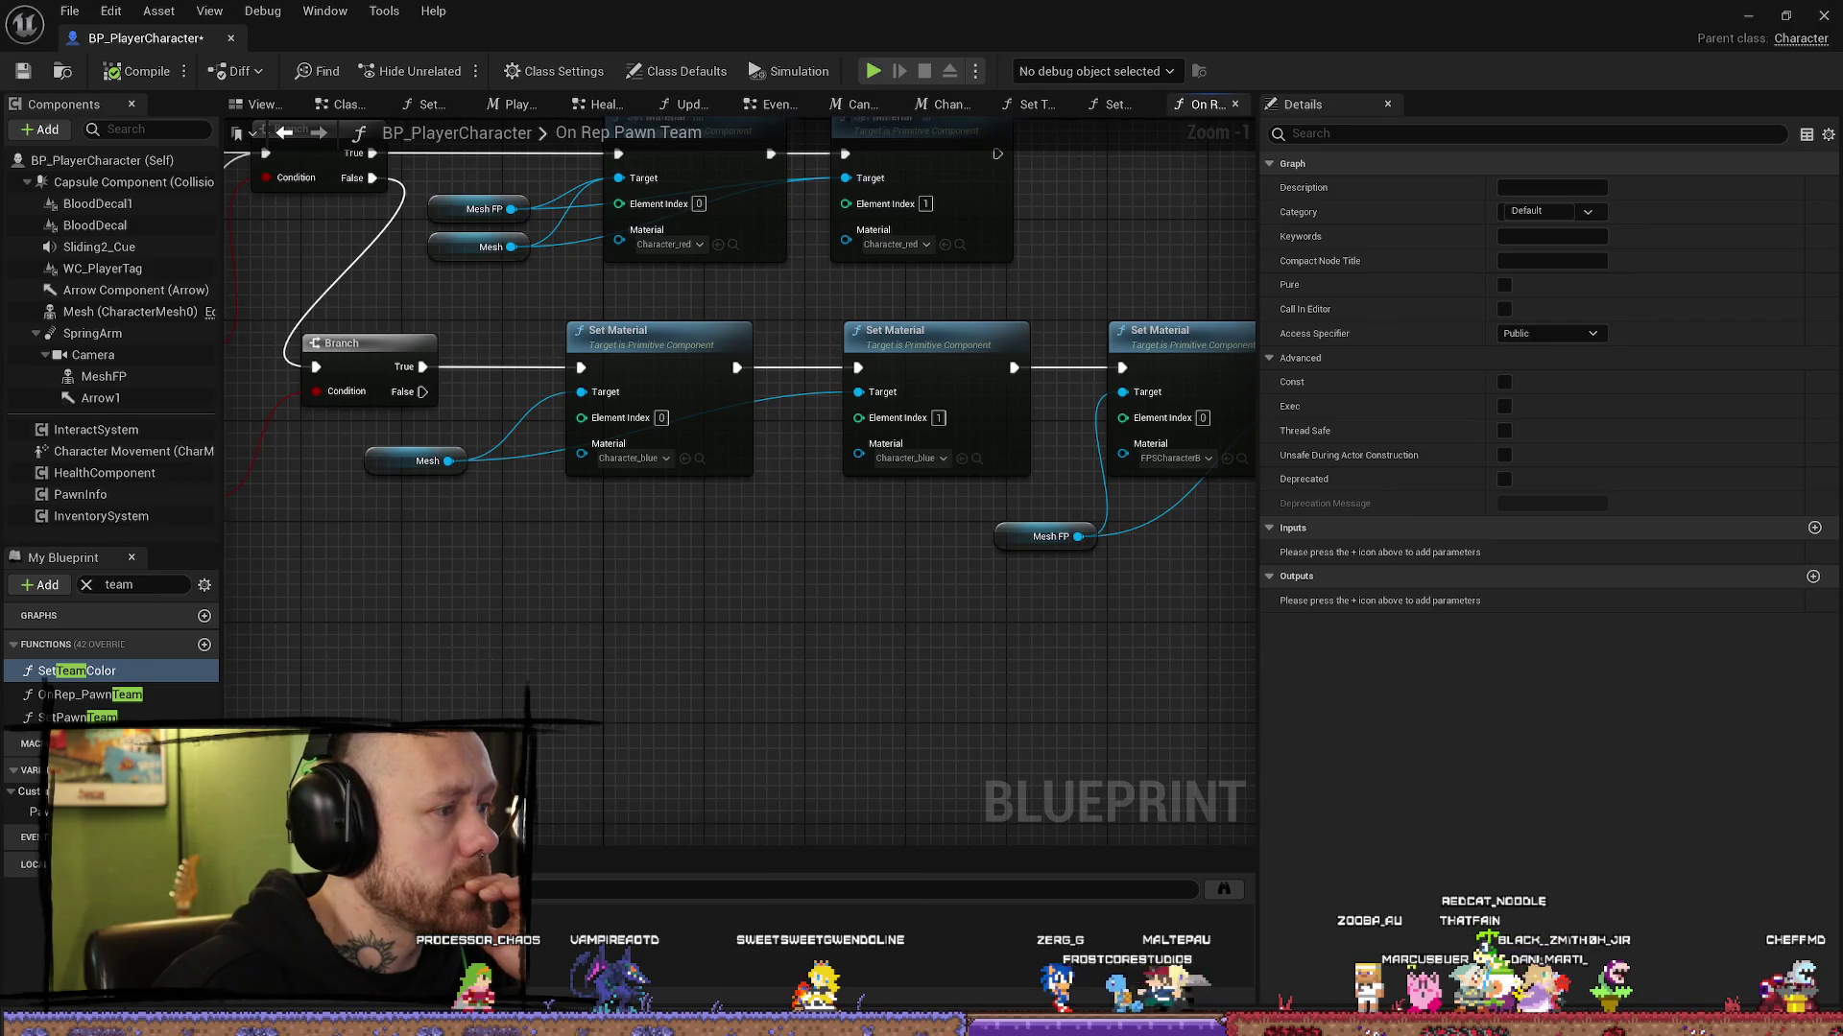
pyautogui.moveTo(492, 659)
pyautogui.mouseDown()
pyautogui.moveTo(957, 659)
pyautogui.moveTo(671, 658)
pyautogui.mouseUp()
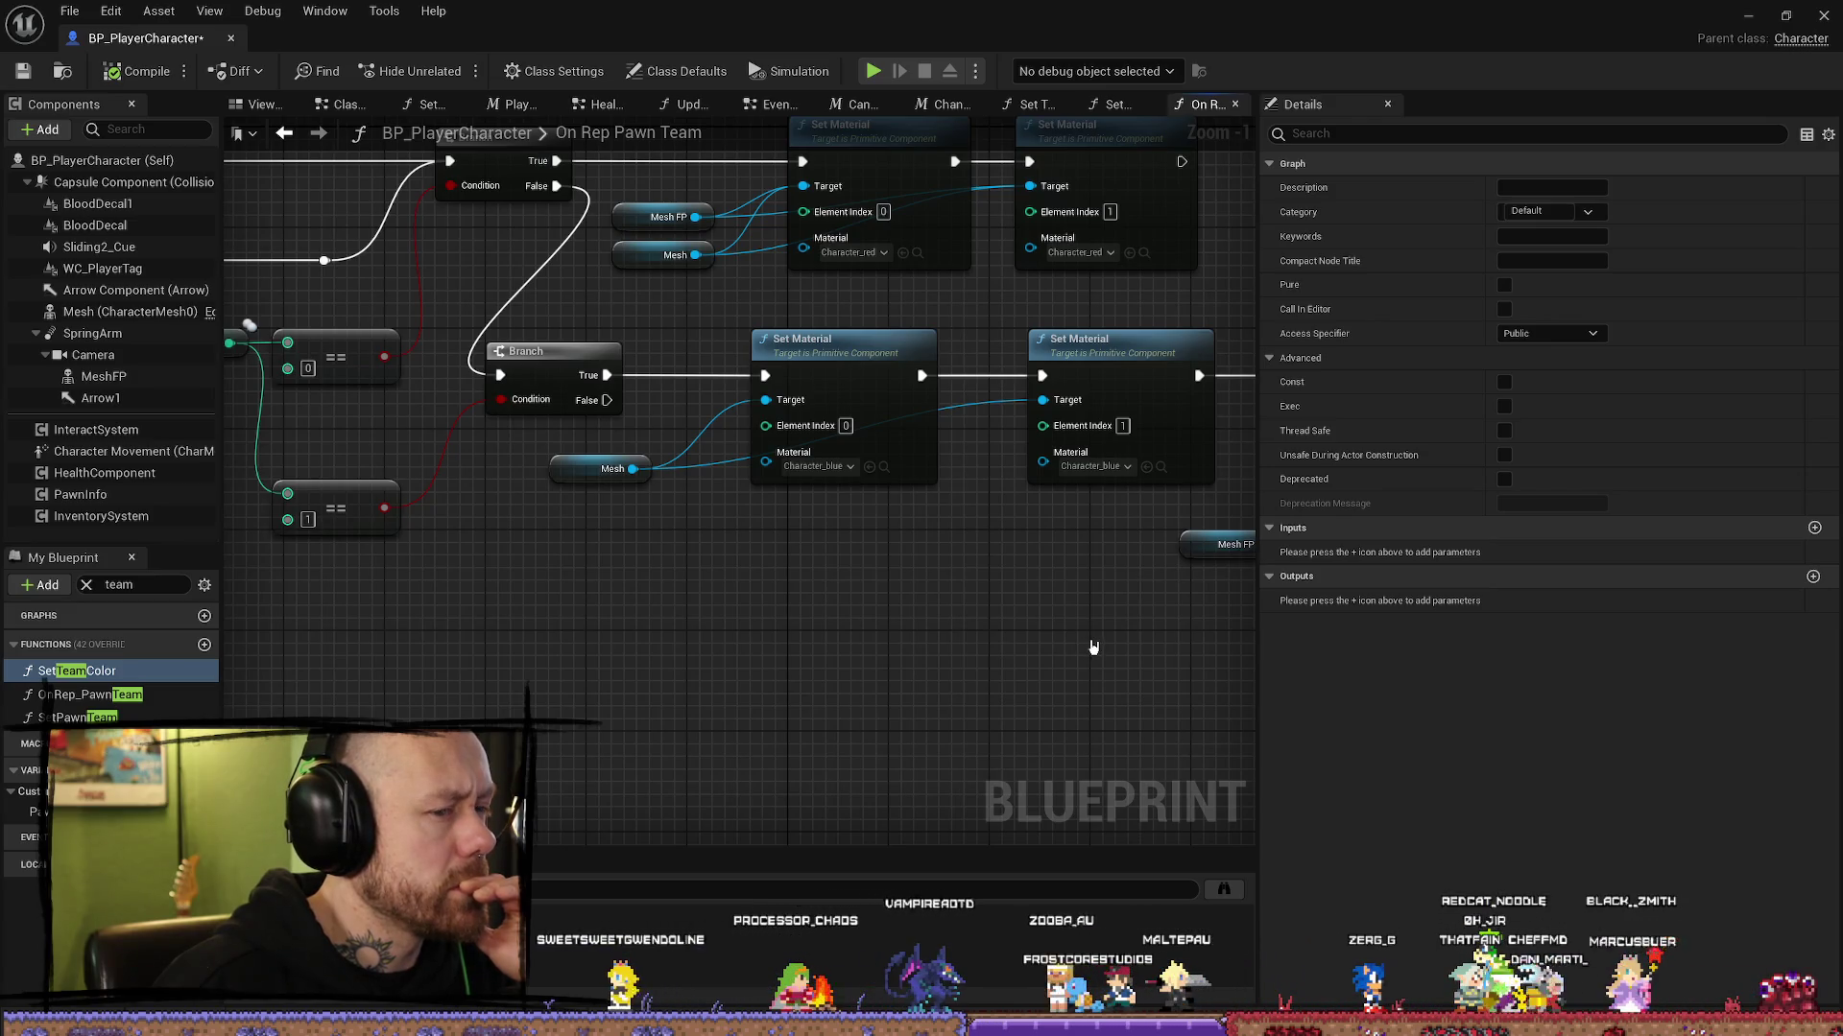
pyautogui.moveTo(1094, 648)
pyautogui.mouseDown()
pyautogui.moveTo(919, 655)
pyautogui.moveTo(930, 775)
pyautogui.mouseUp()
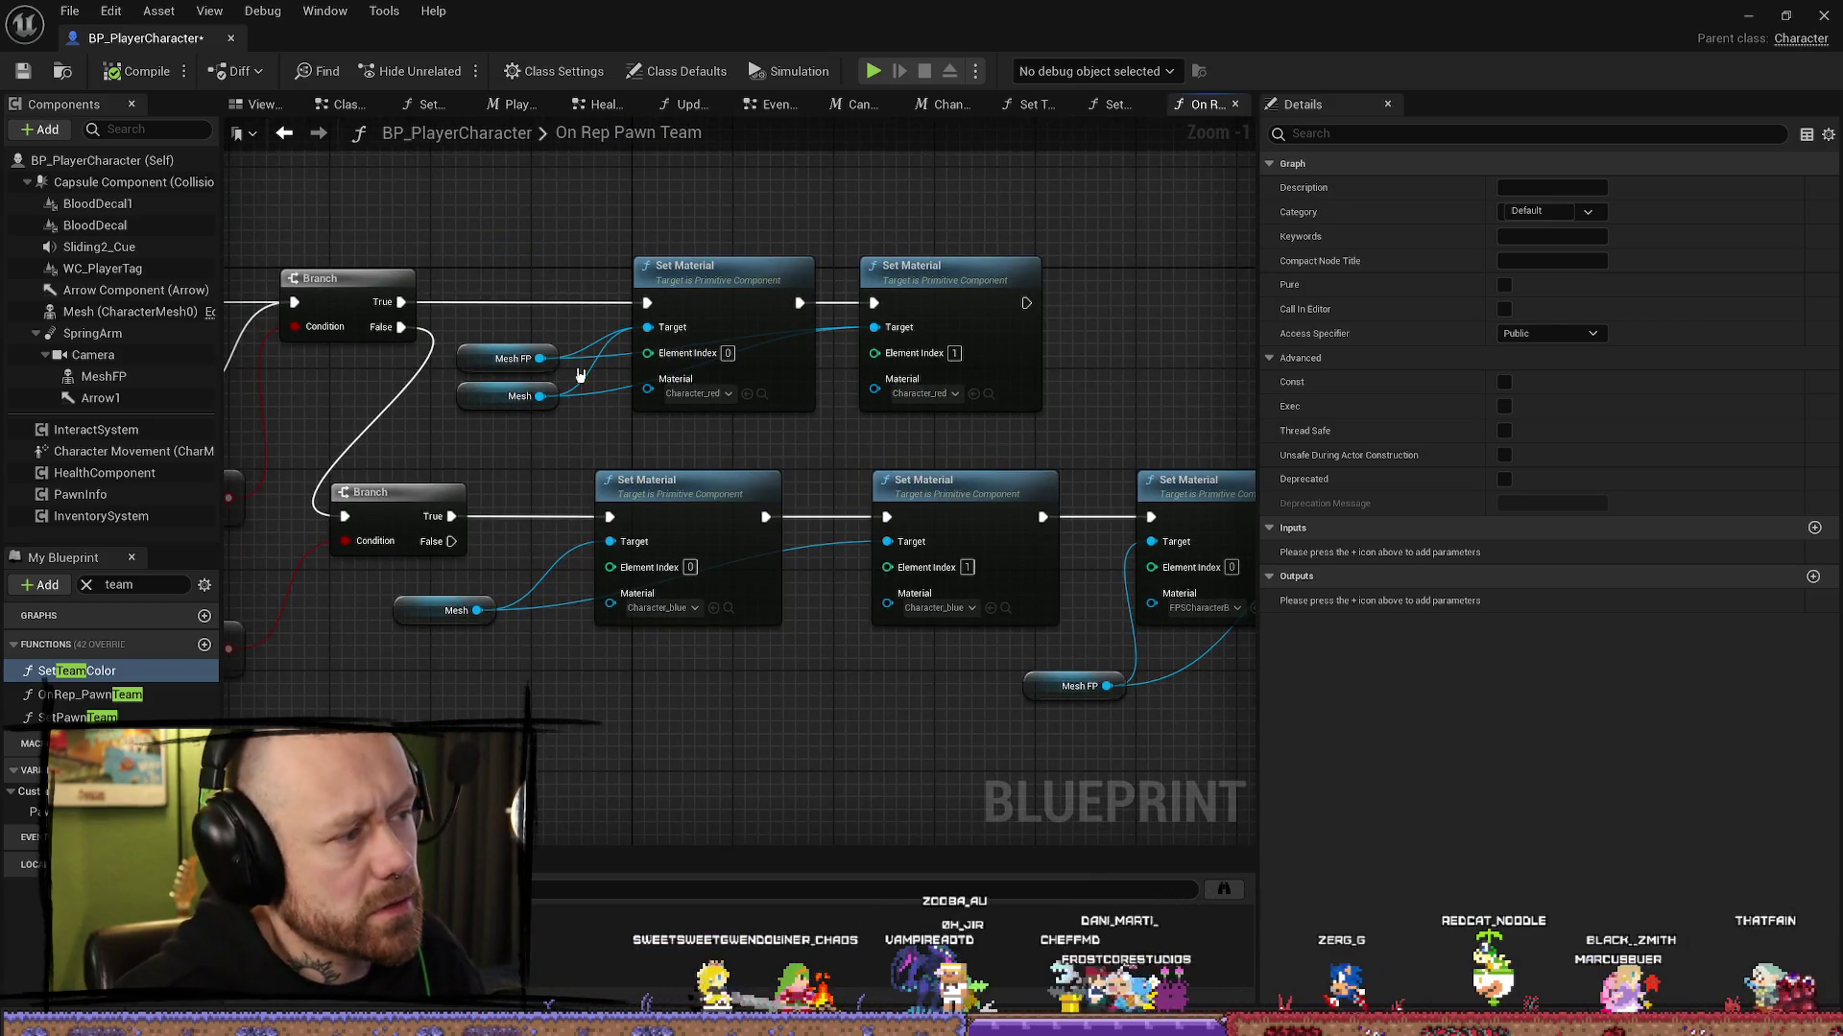
pyautogui.moveTo(542, 476)
pyautogui.mouseDown()
pyautogui.moveTo(901, 463)
pyautogui.moveTo(648, 454)
pyautogui.mouseUp()
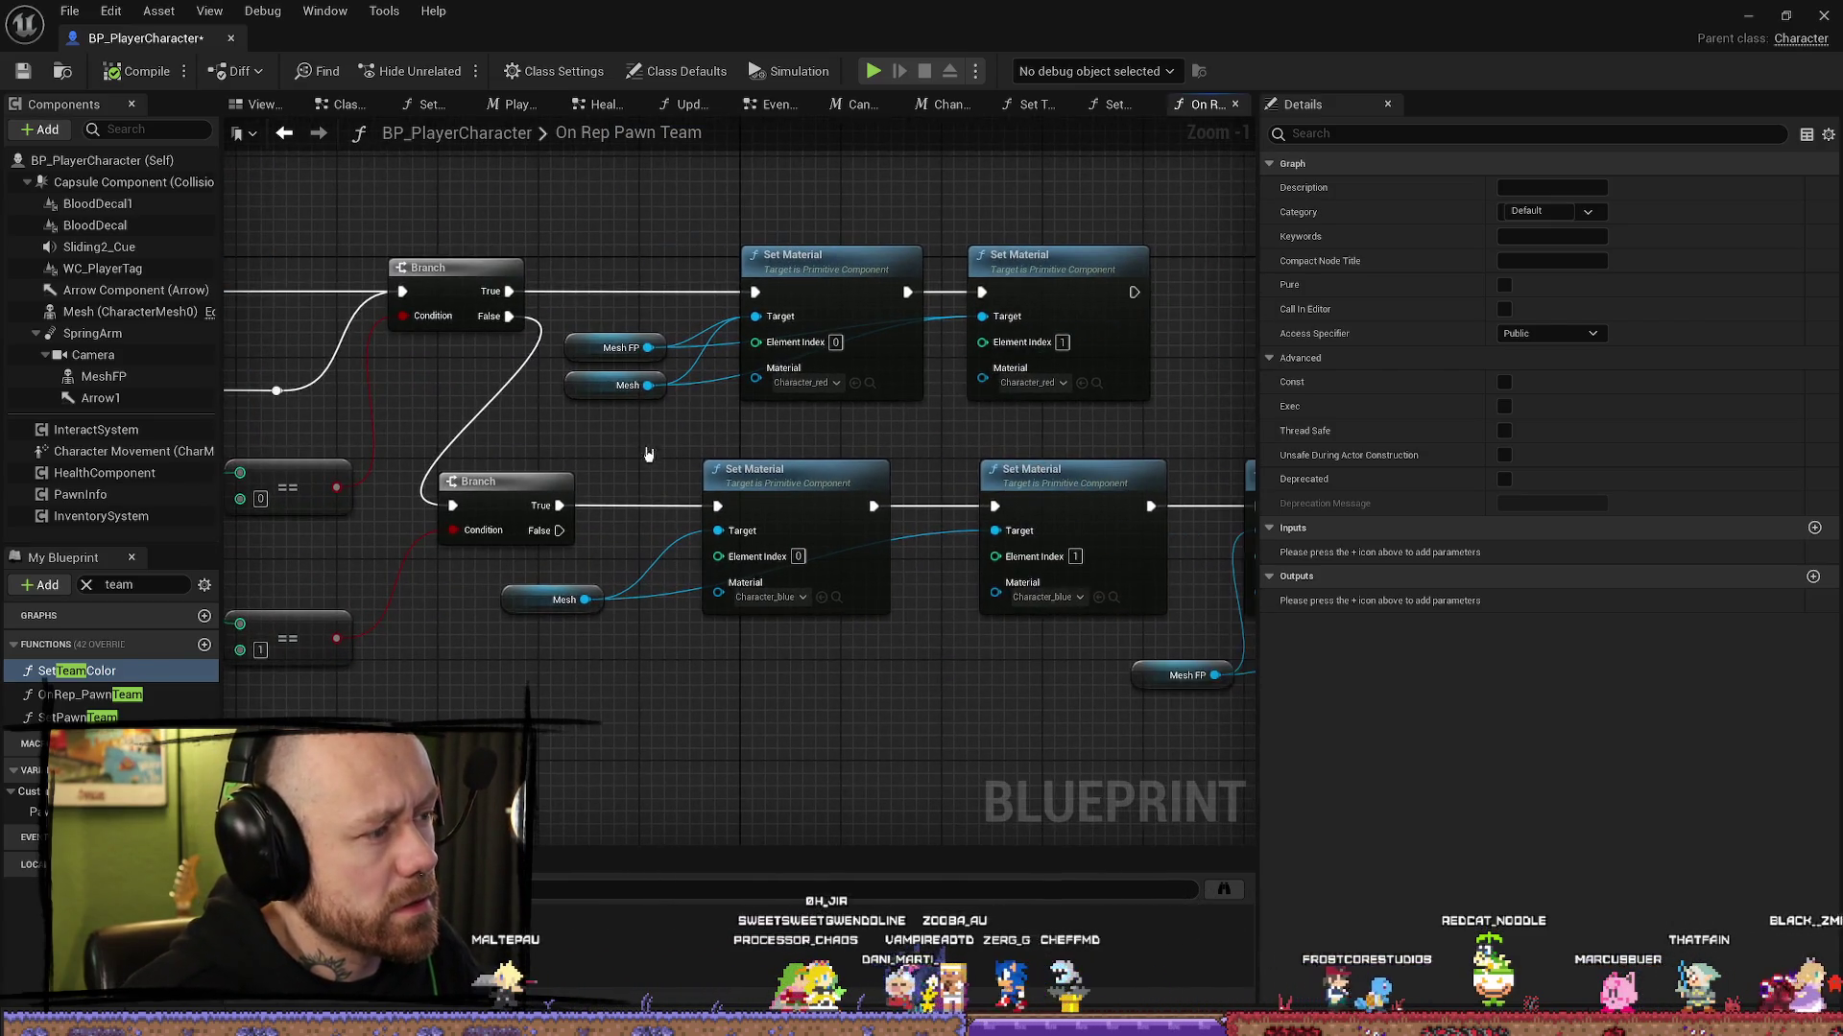
pyautogui.moveTo(903, 461); pyautogui.dragTo(781, 440)
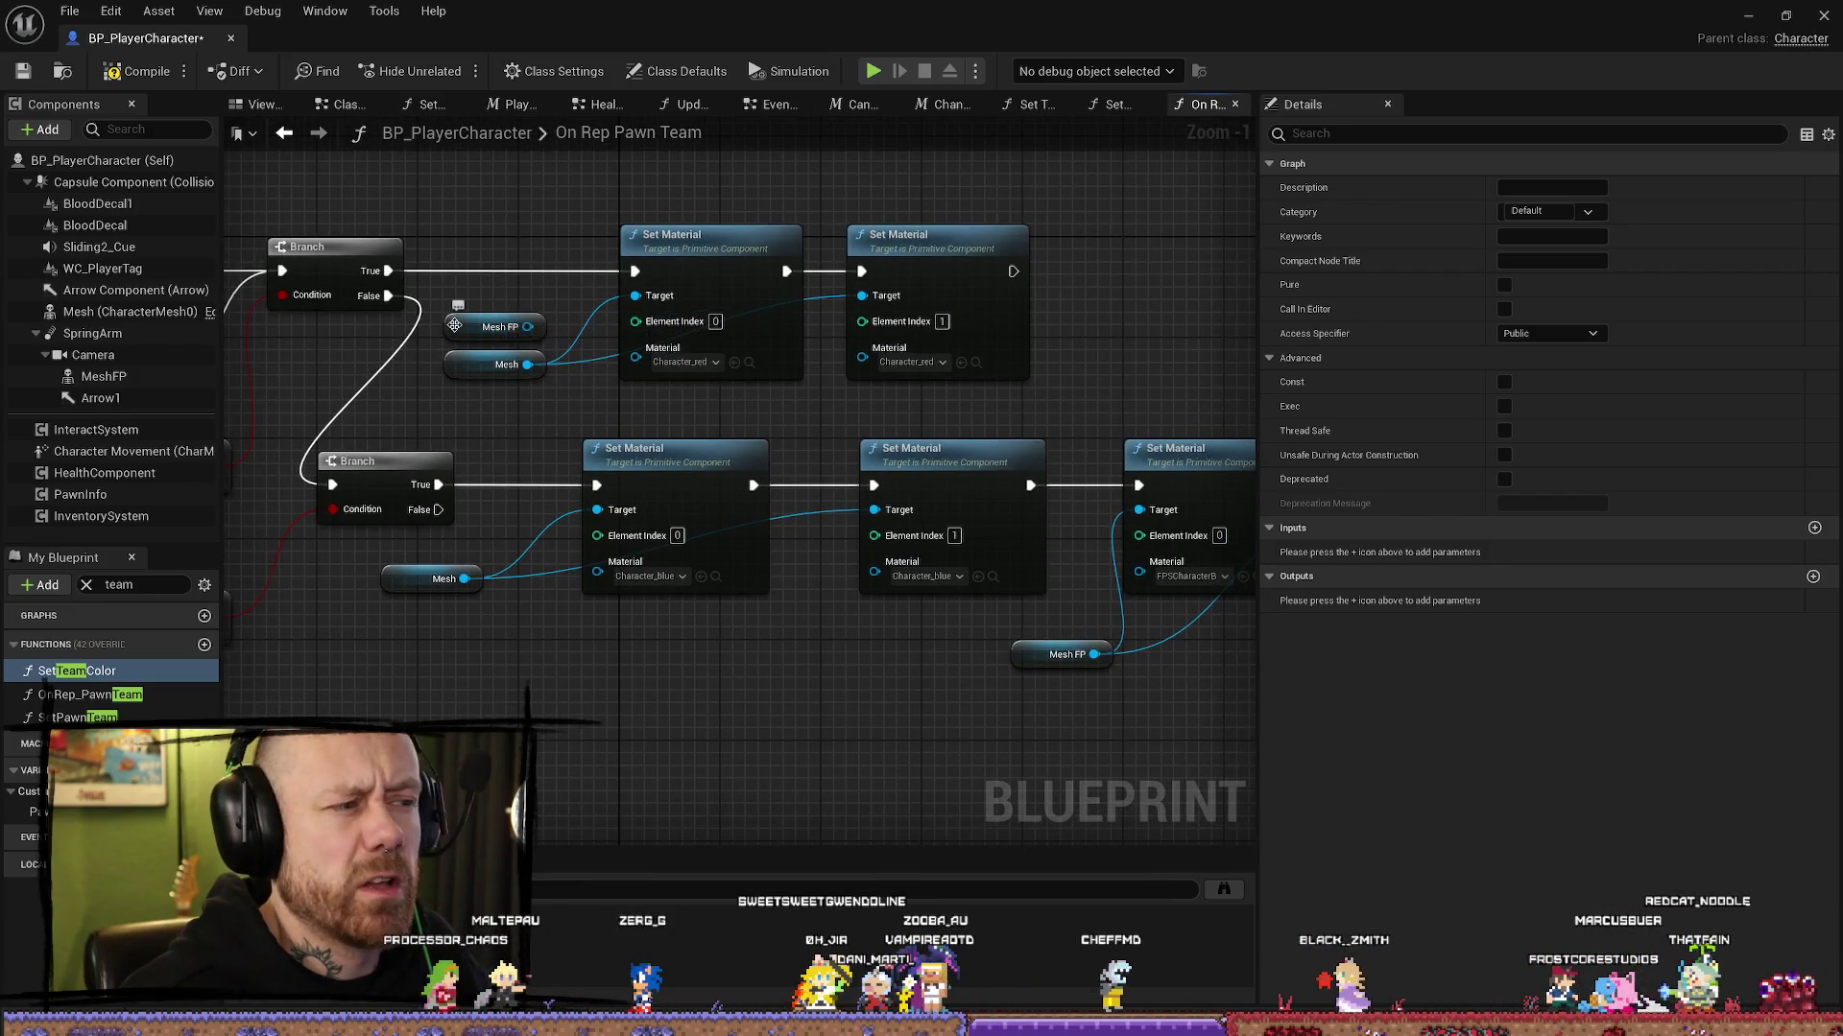
# Step: Paste a copy of the MeshFP Set Material pair after the red chain and line it up
pyautogui.moveTo(543, 324)
pyautogui.mouseDown()
pyautogui.moveTo(1159, 385)
pyautogui.moveTo(1117, 342)
pyautogui.moveTo(731, 336)
pyautogui.mouseUp()
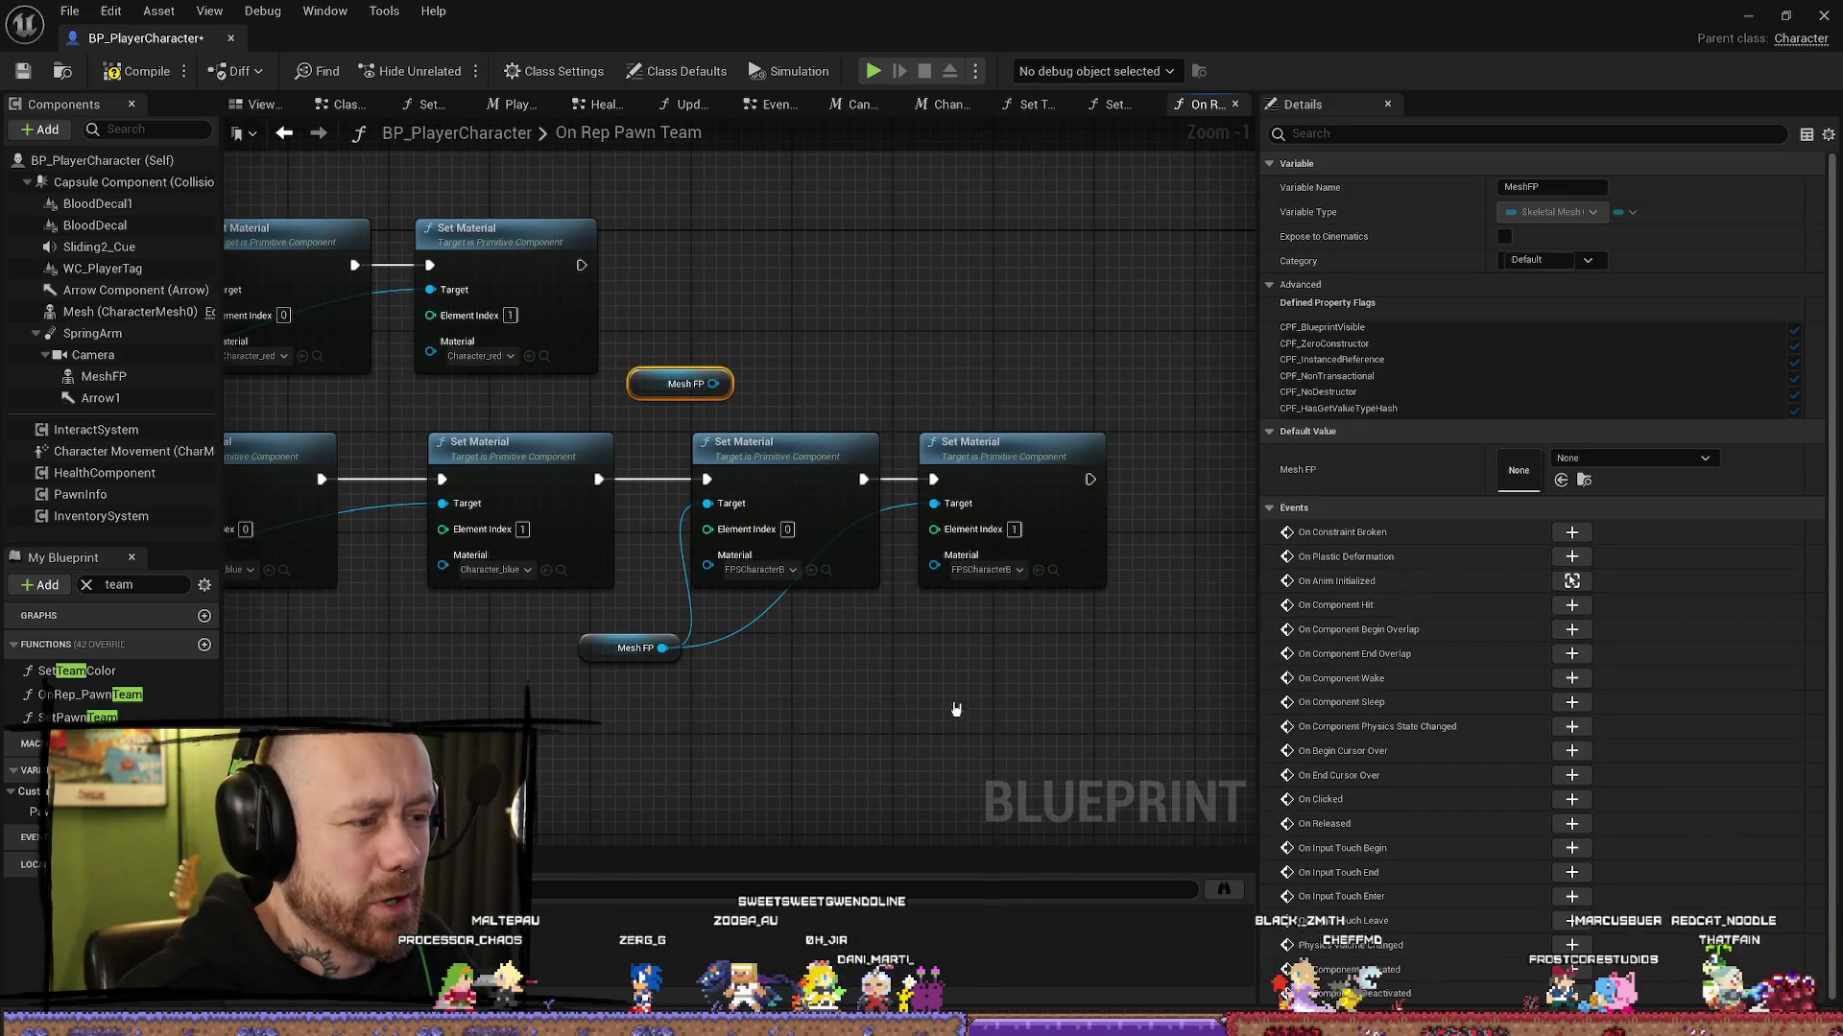
pyautogui.moveTo(1106, 689); pyautogui.dragTo(670, 504)
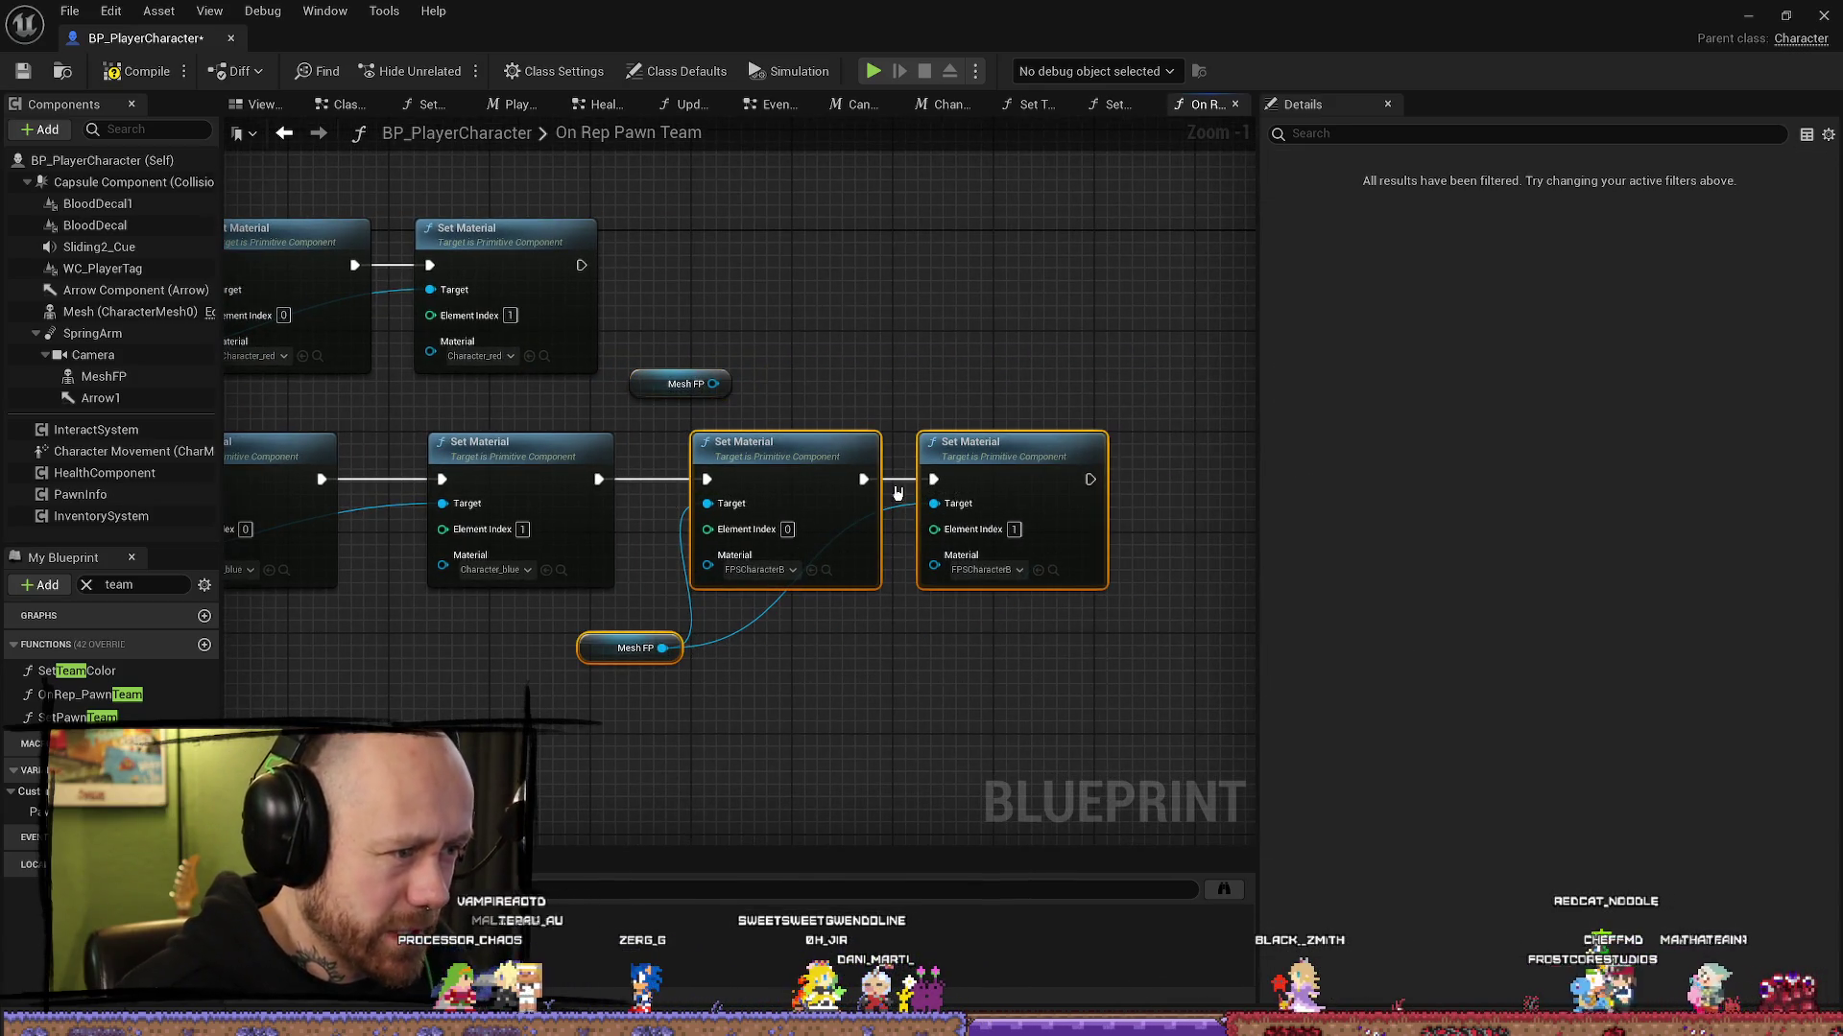
pyautogui.click(1041, 723)
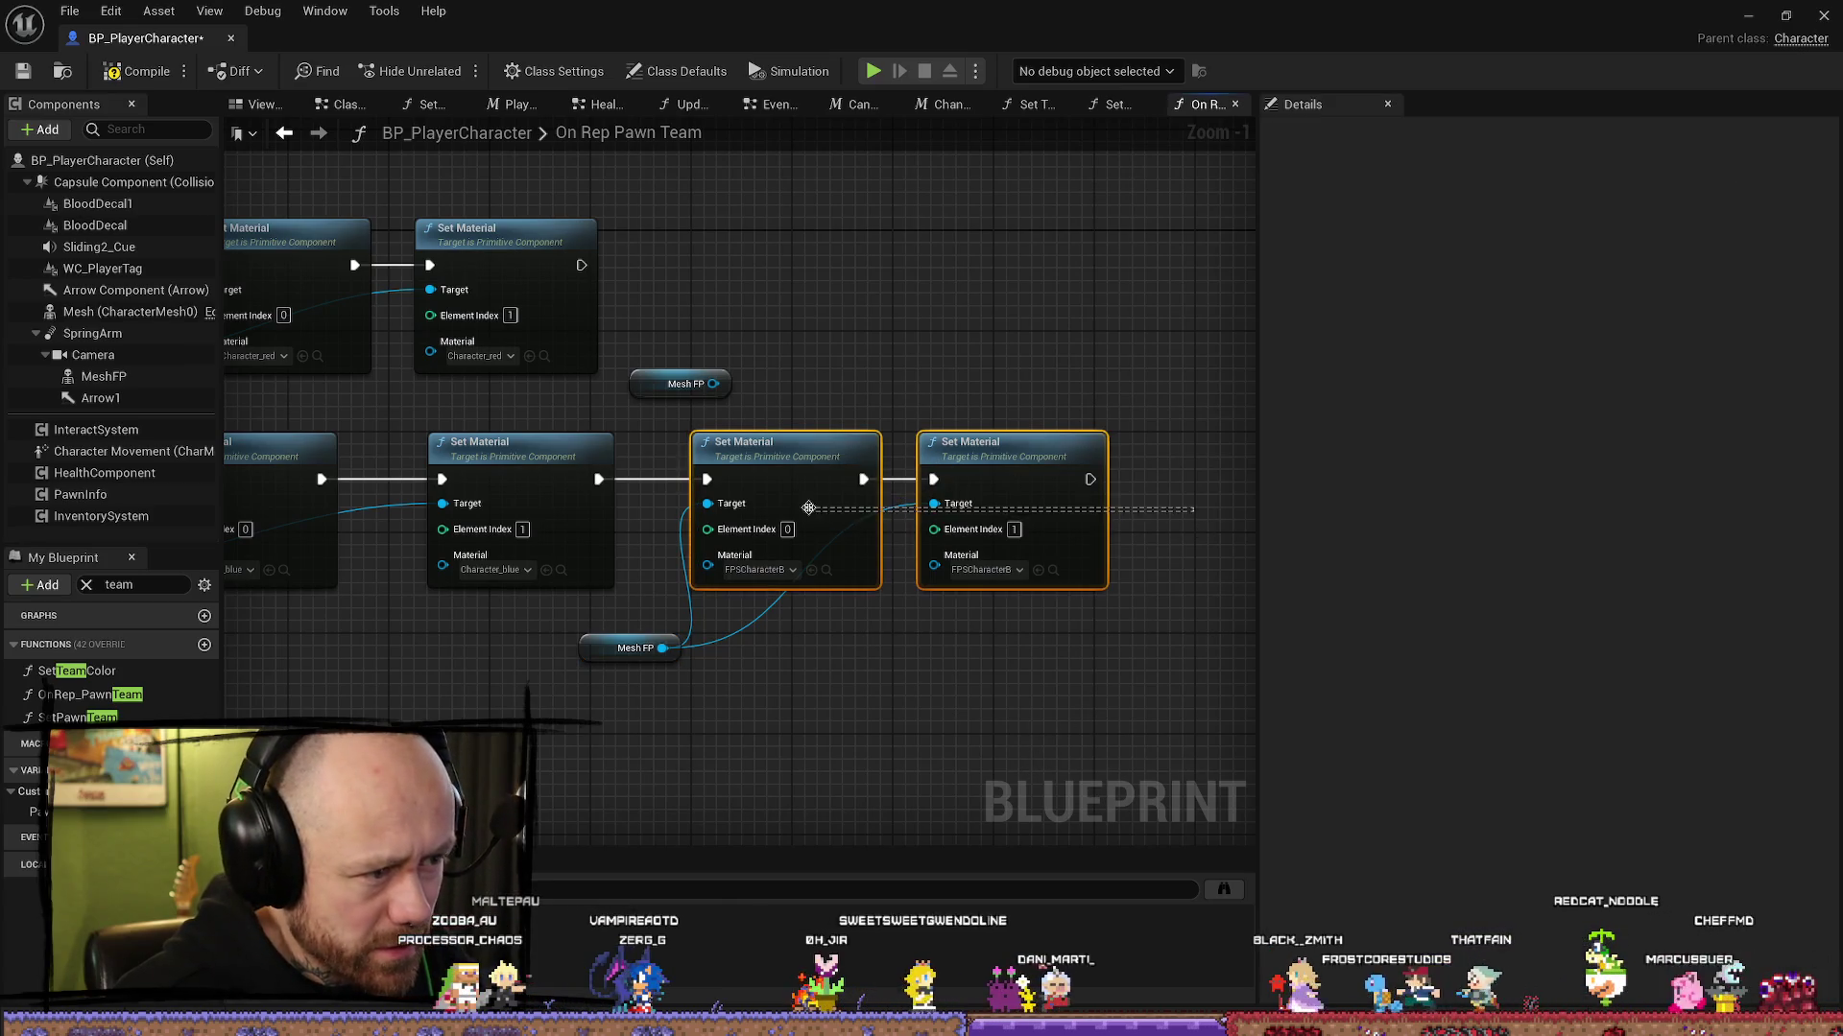
pyautogui.hotkey('ctrl', 'v')
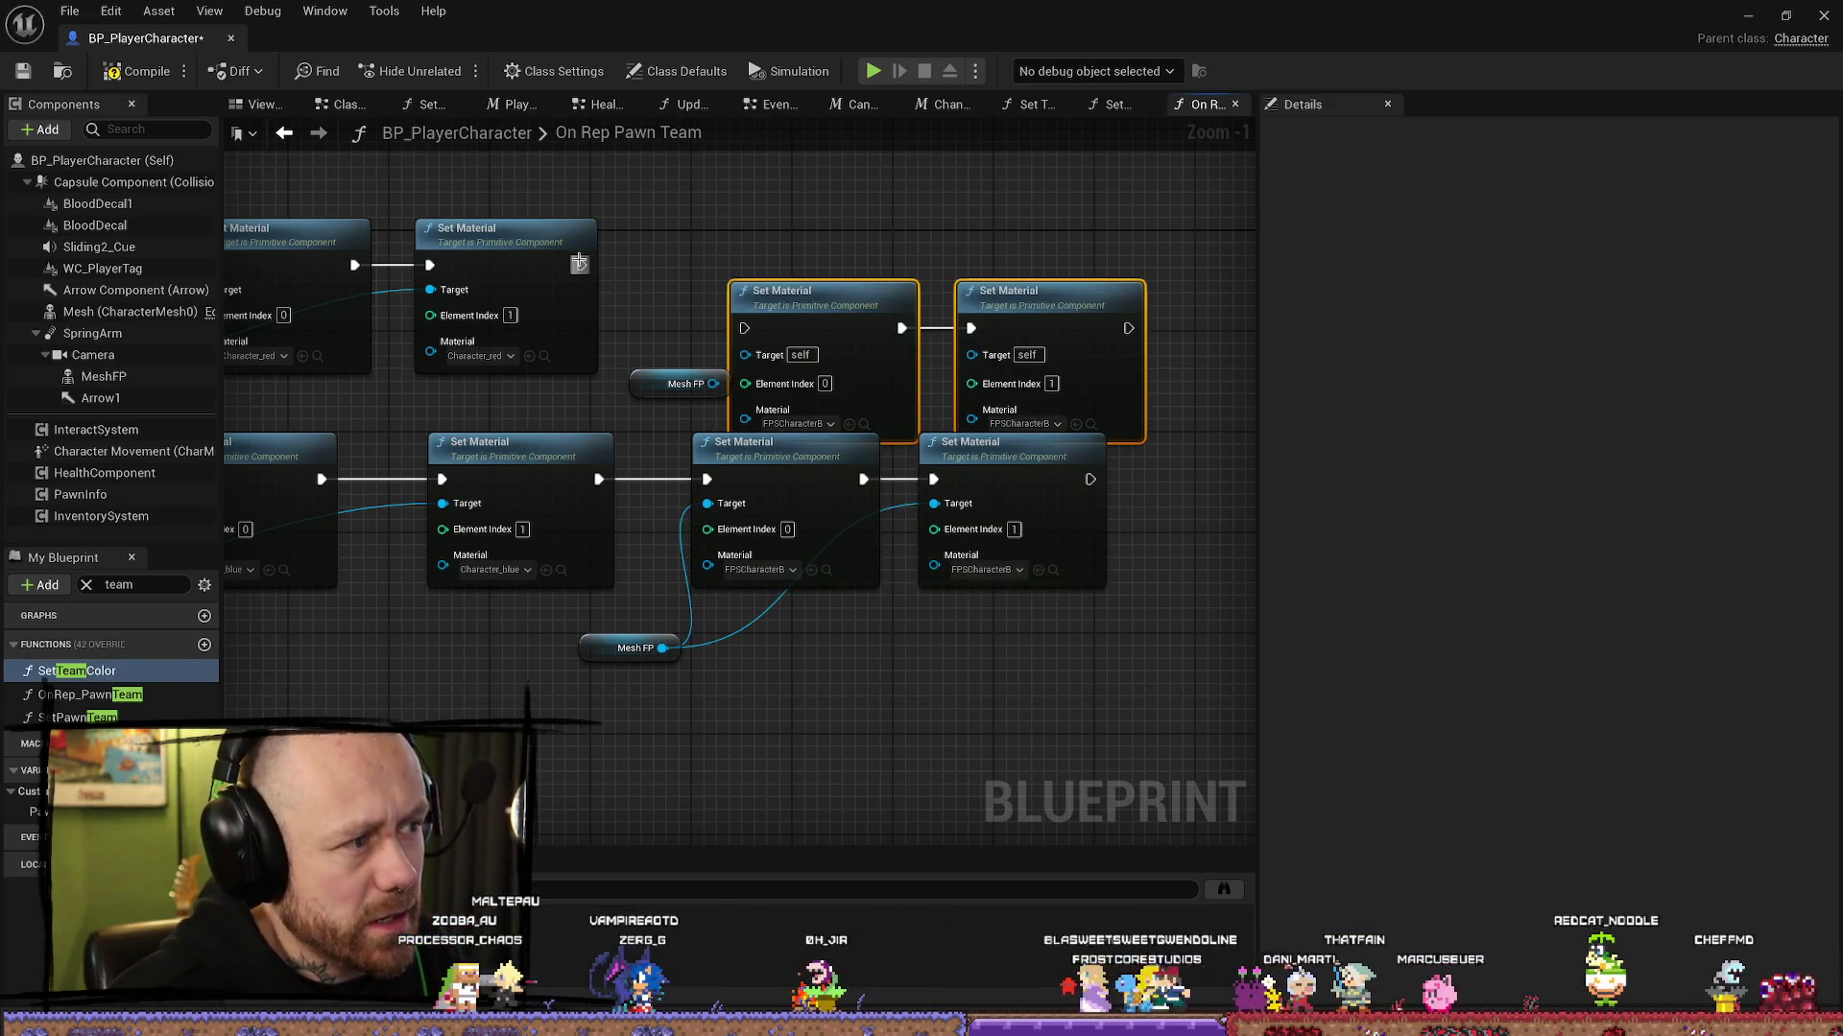
pyautogui.moveTo(579, 262); pyautogui.dragTo(744, 327)
pyautogui.click(835, 298)
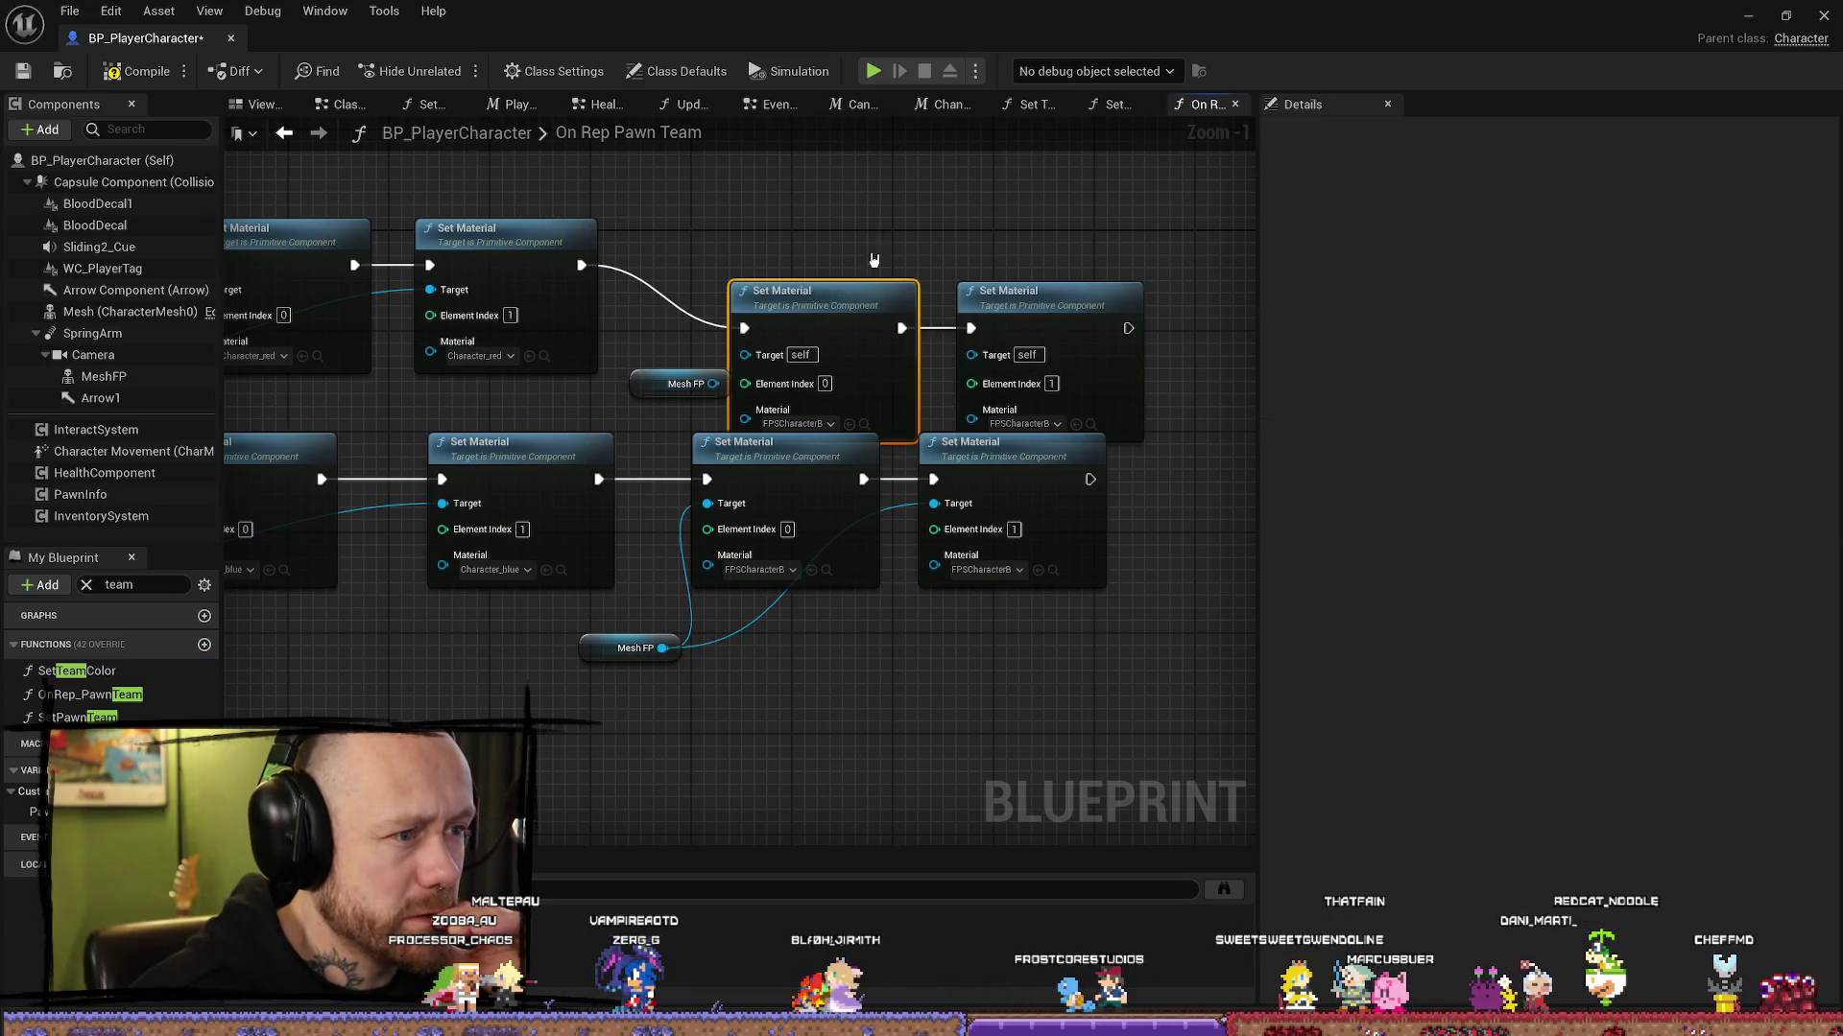
pyautogui.moveTo(852, 283); pyautogui.dragTo(864, 220)
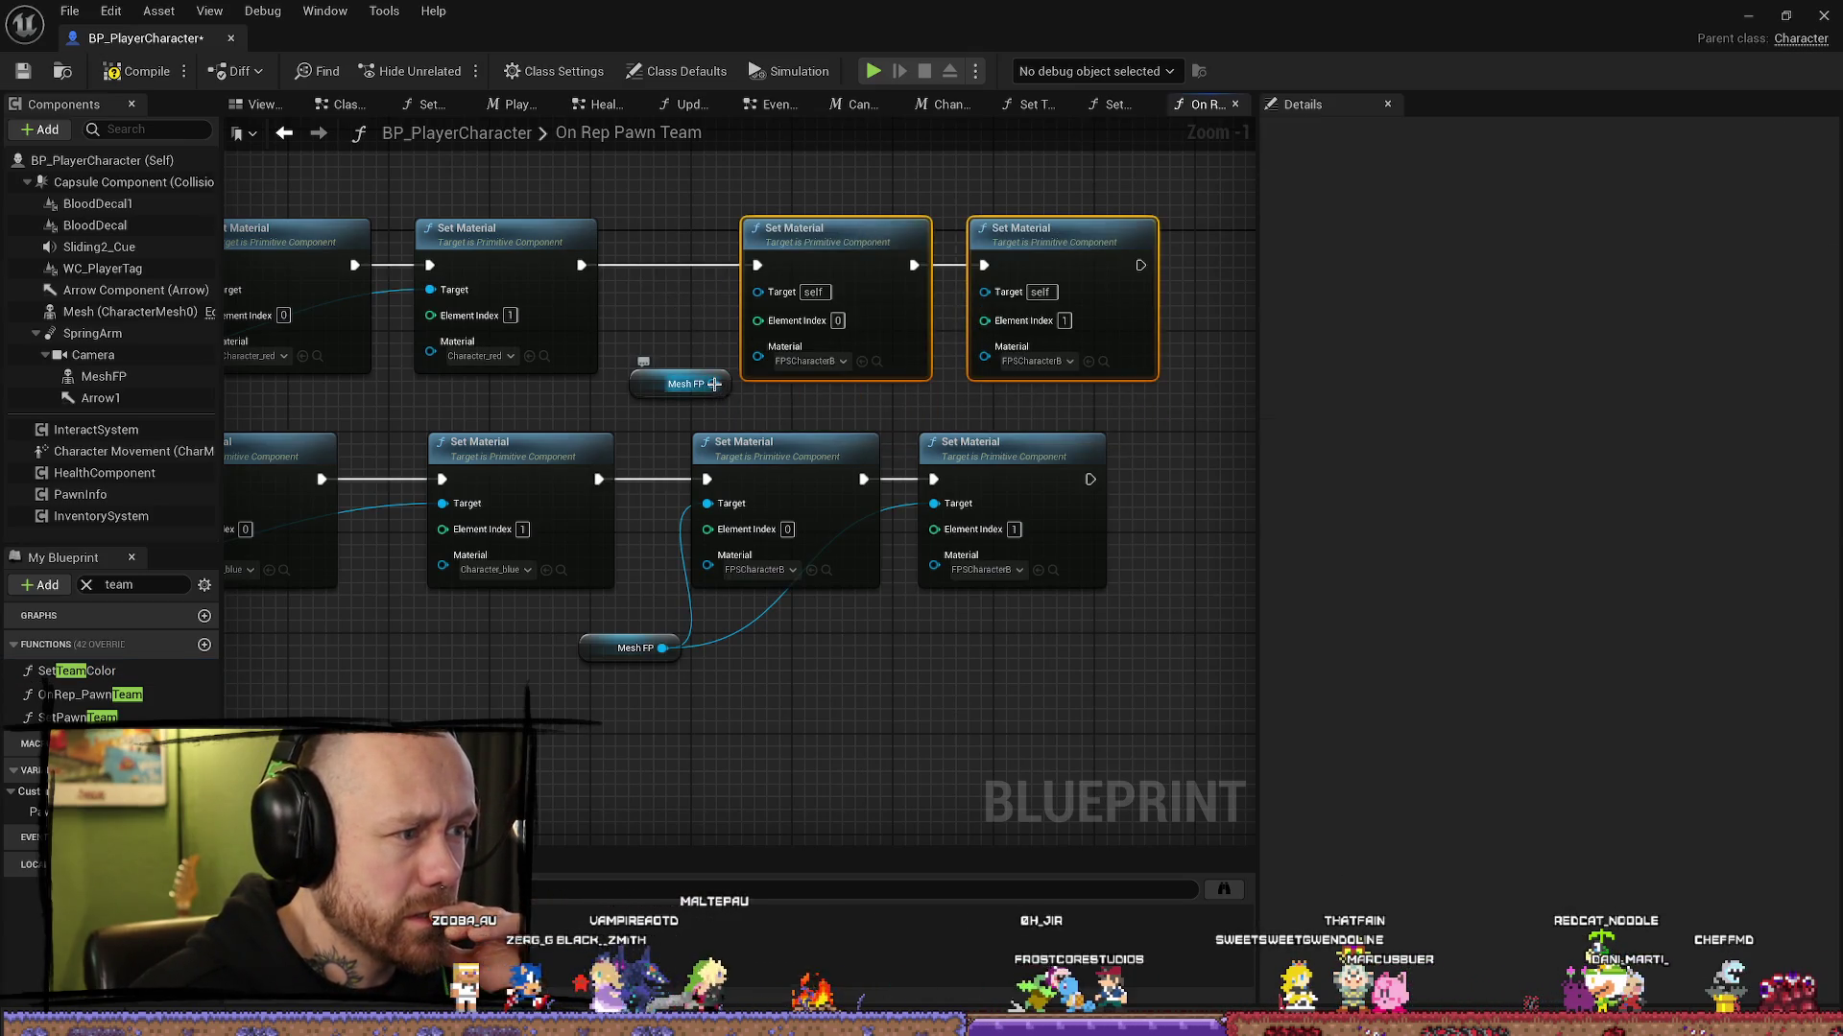
# Step: Wire Mesh FP into both pasted nodes, assign FPSCharacterRed to each, and save
pyautogui.moveTo(714, 384)
pyautogui.mouseDown()
pyautogui.moveTo(762, 316)
pyautogui.moveTo(757, 291)
pyautogui.moveTo(758, 393)
pyautogui.moveTo(985, 292)
pyautogui.mouseUp()
pyautogui.moveTo(708, 393)
pyautogui.mouseDown()
pyautogui.moveTo(692, 358)
pyautogui.moveTo(692, 409)
pyautogui.mouseUp()
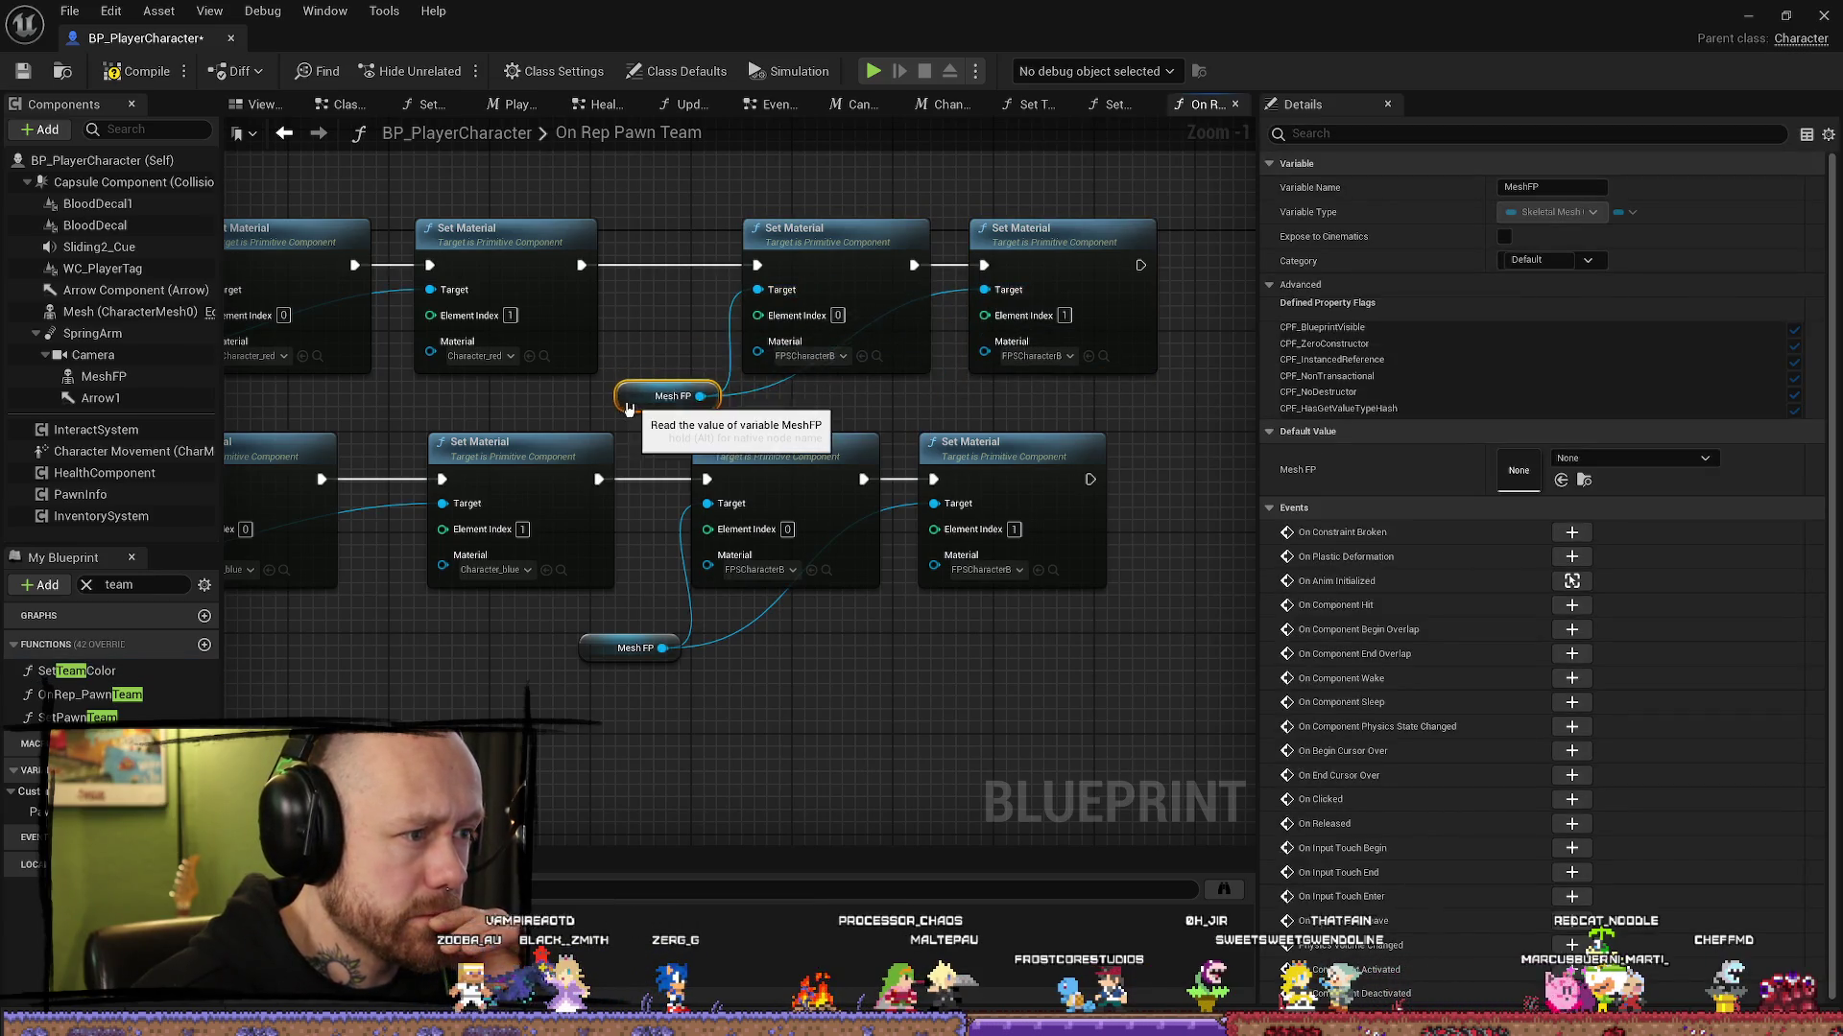
pyautogui.click(815, 358)
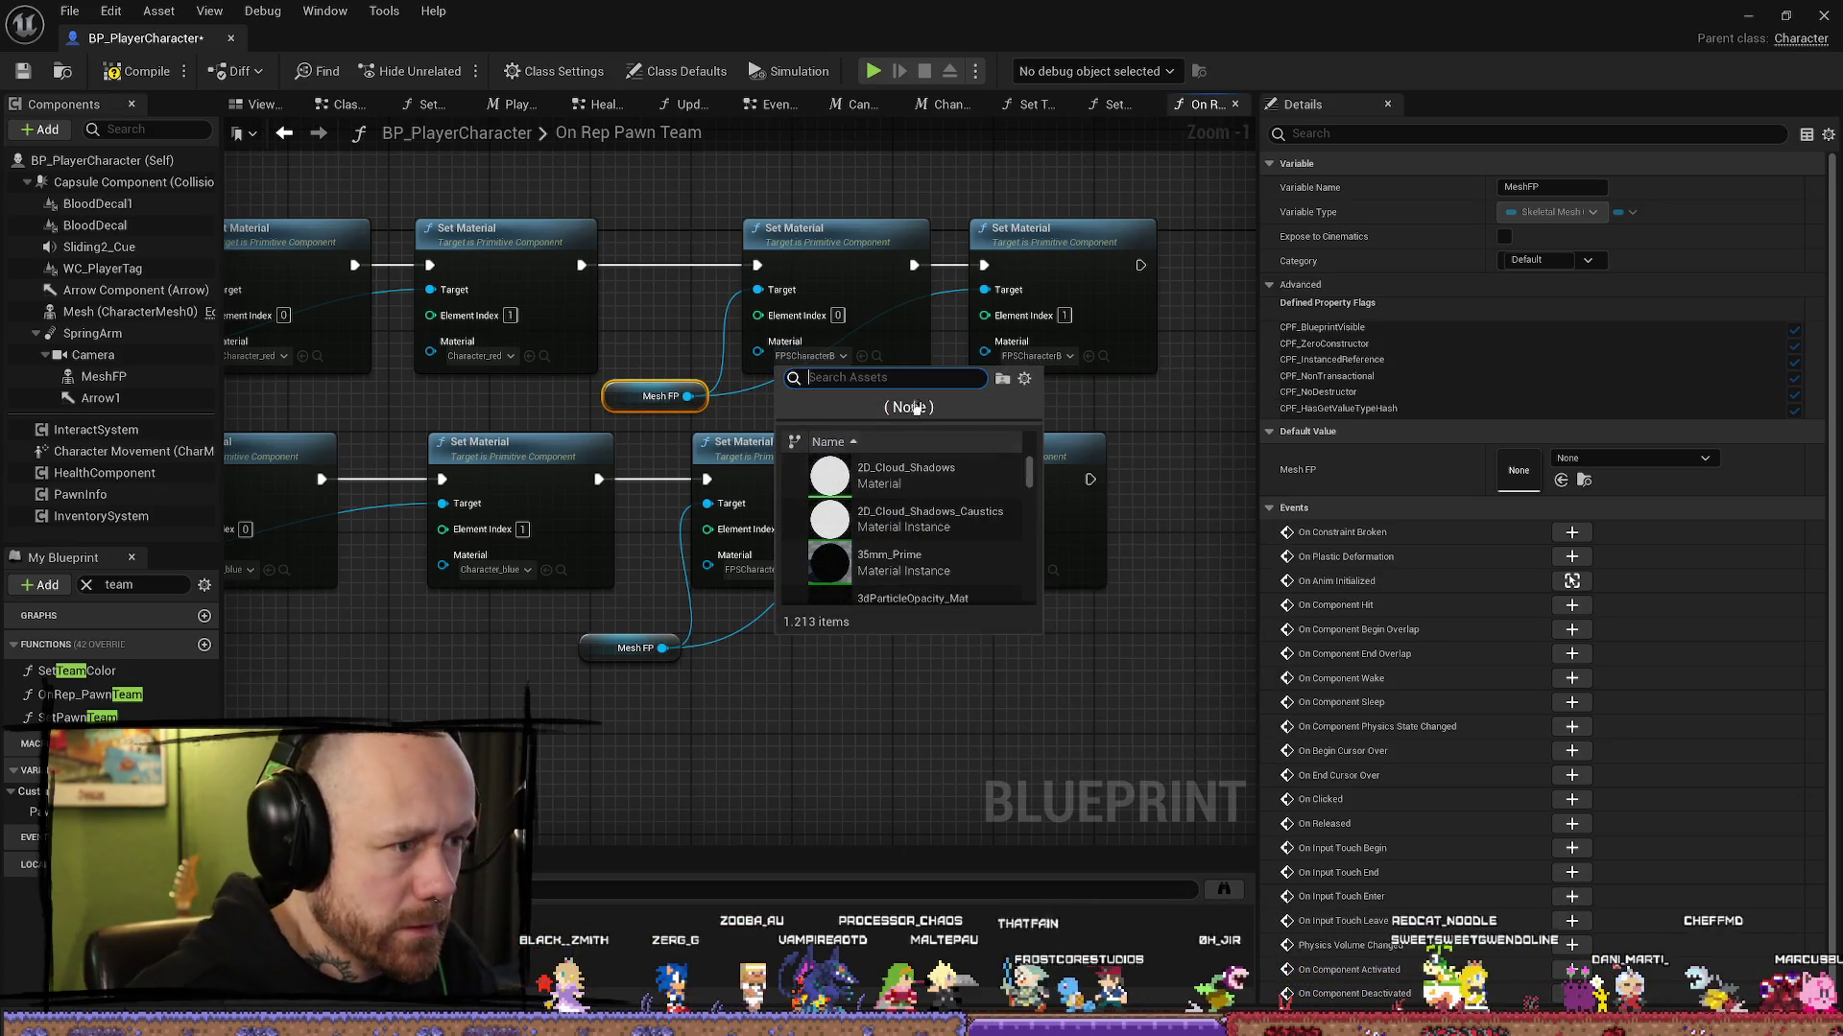
pyautogui.click(877, 356)
pyautogui.click(876, 356)
pyautogui.click(942, 732)
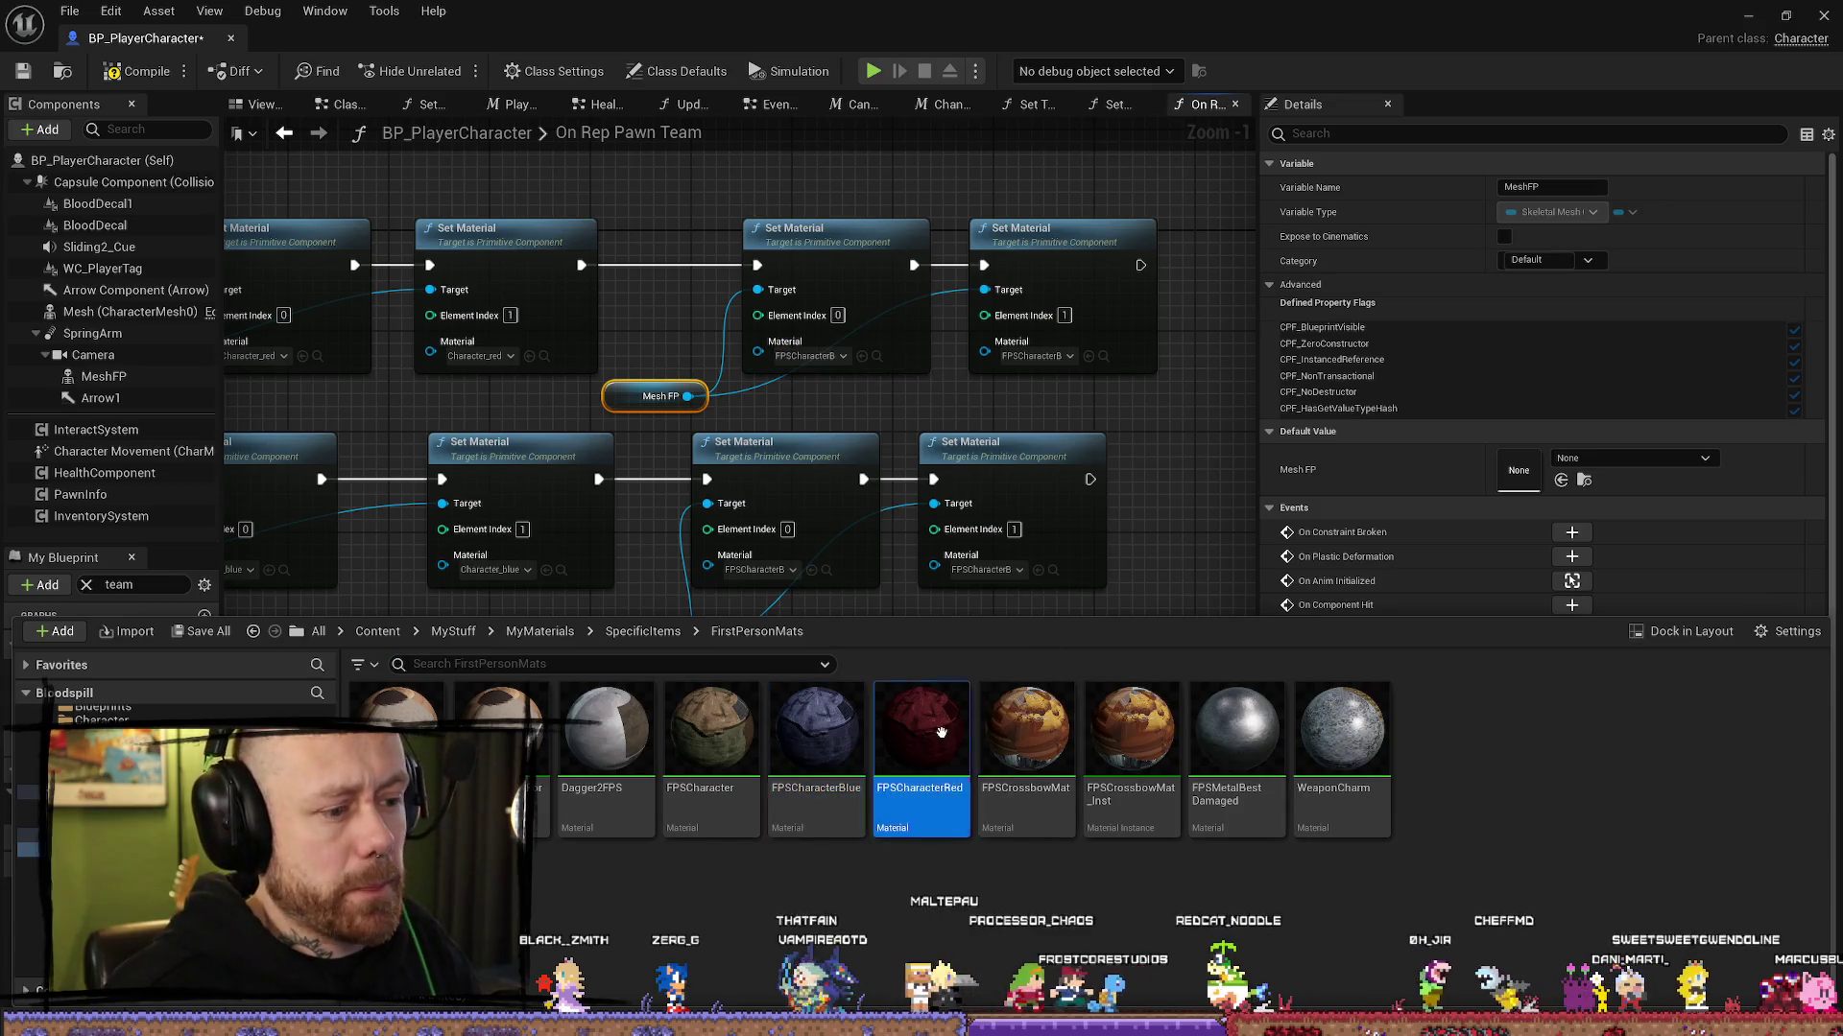
pyautogui.moveTo(941, 732)
pyautogui.mouseDown()
pyautogui.moveTo(844, 357)
pyautogui.moveTo(825, 357)
pyautogui.mouseUp()
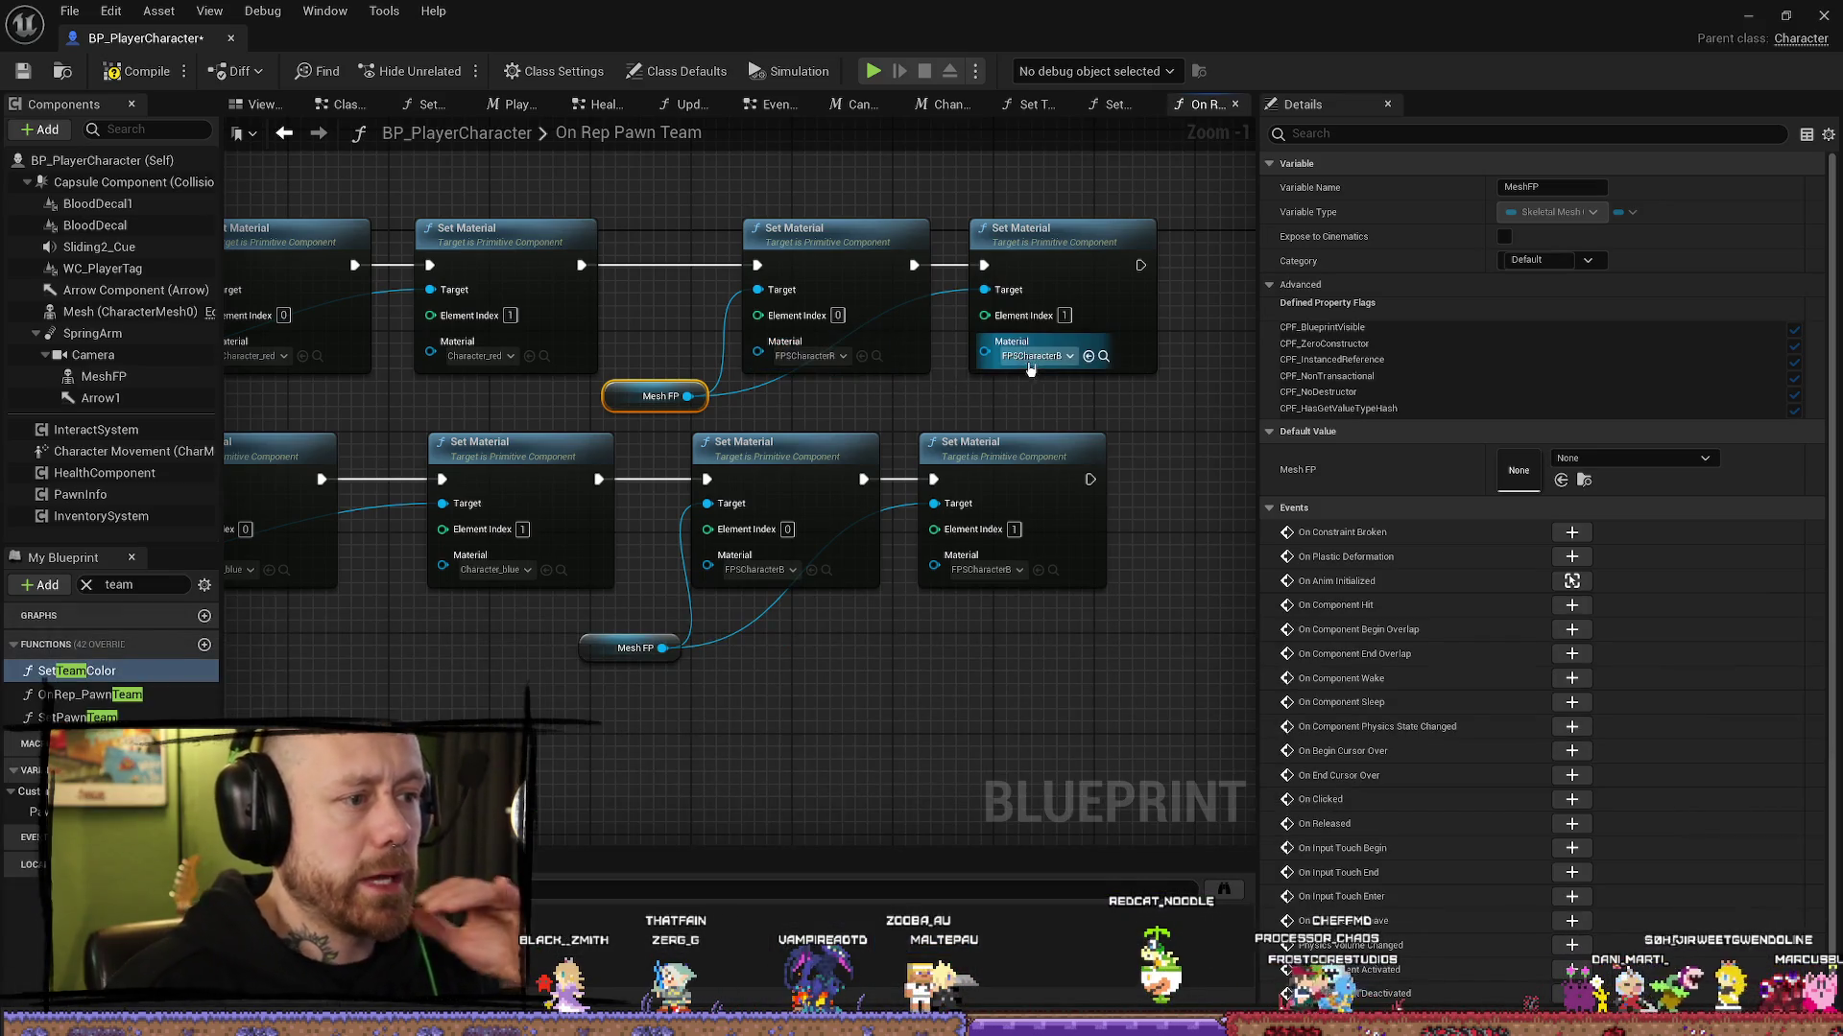
pyautogui.moveTo(1030, 369); pyautogui.dragTo(1031, 363)
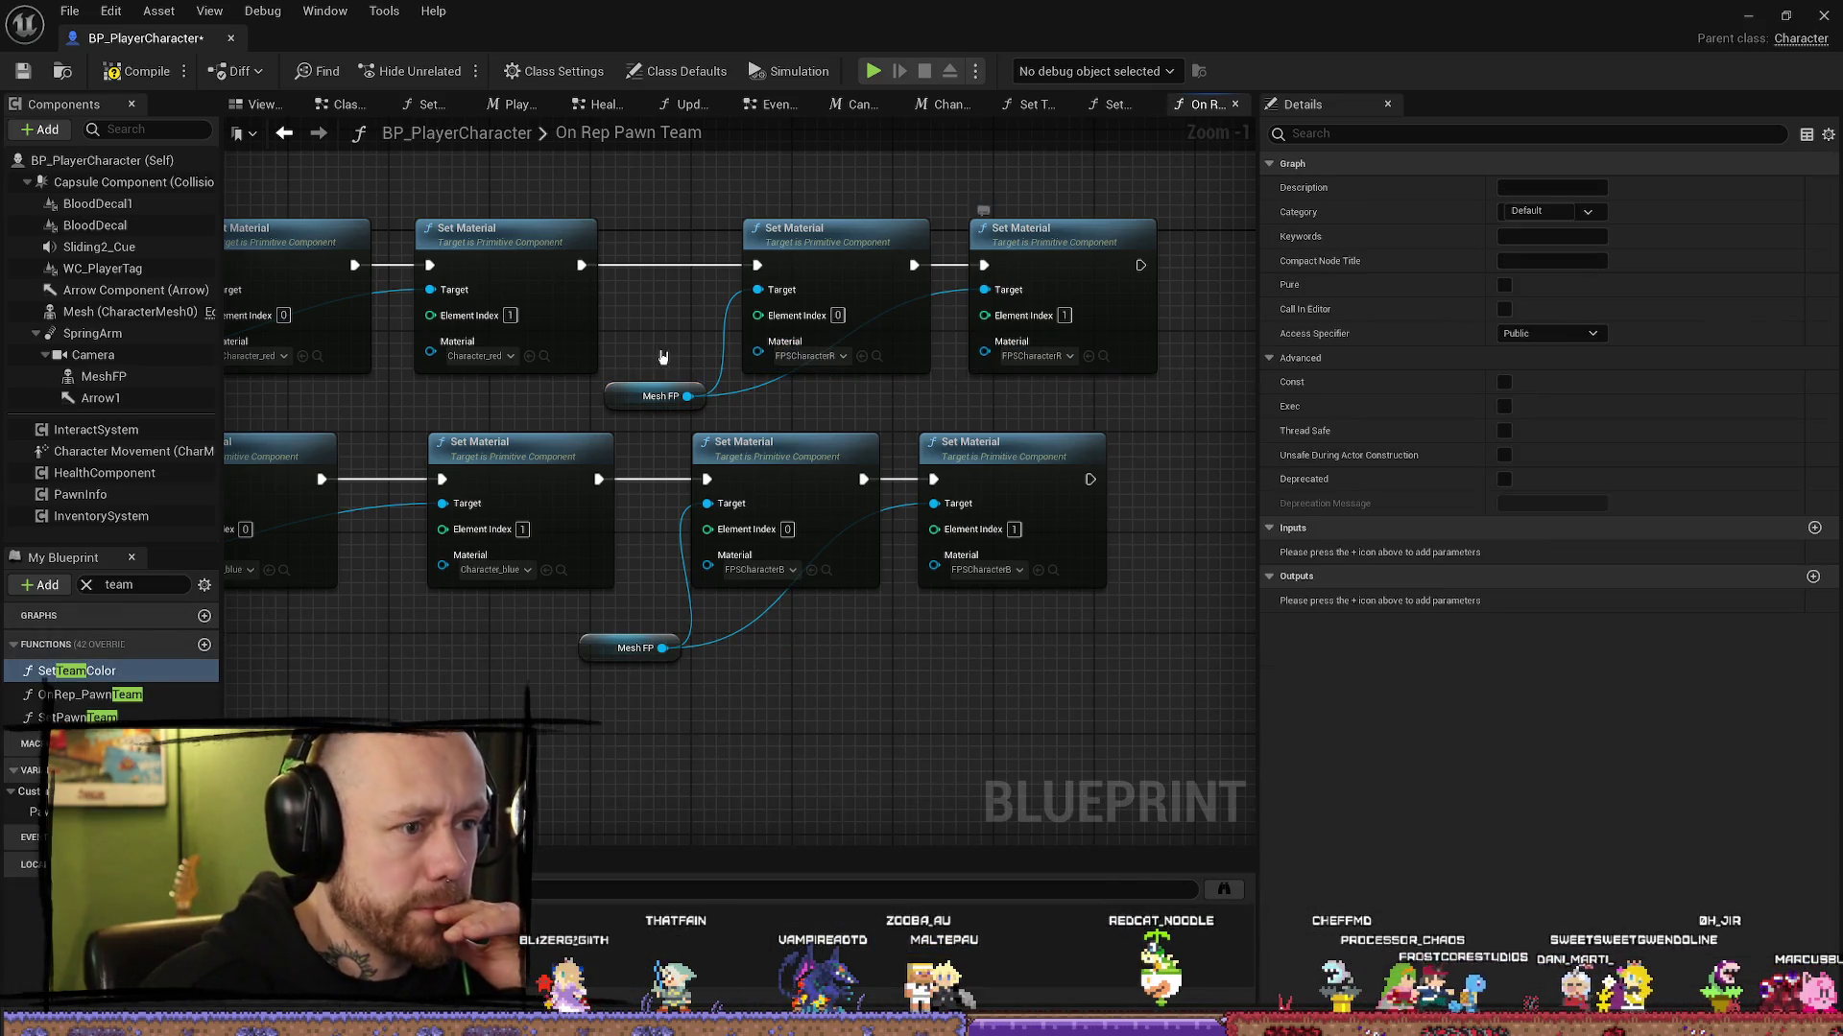
pyautogui.click(22, 73)
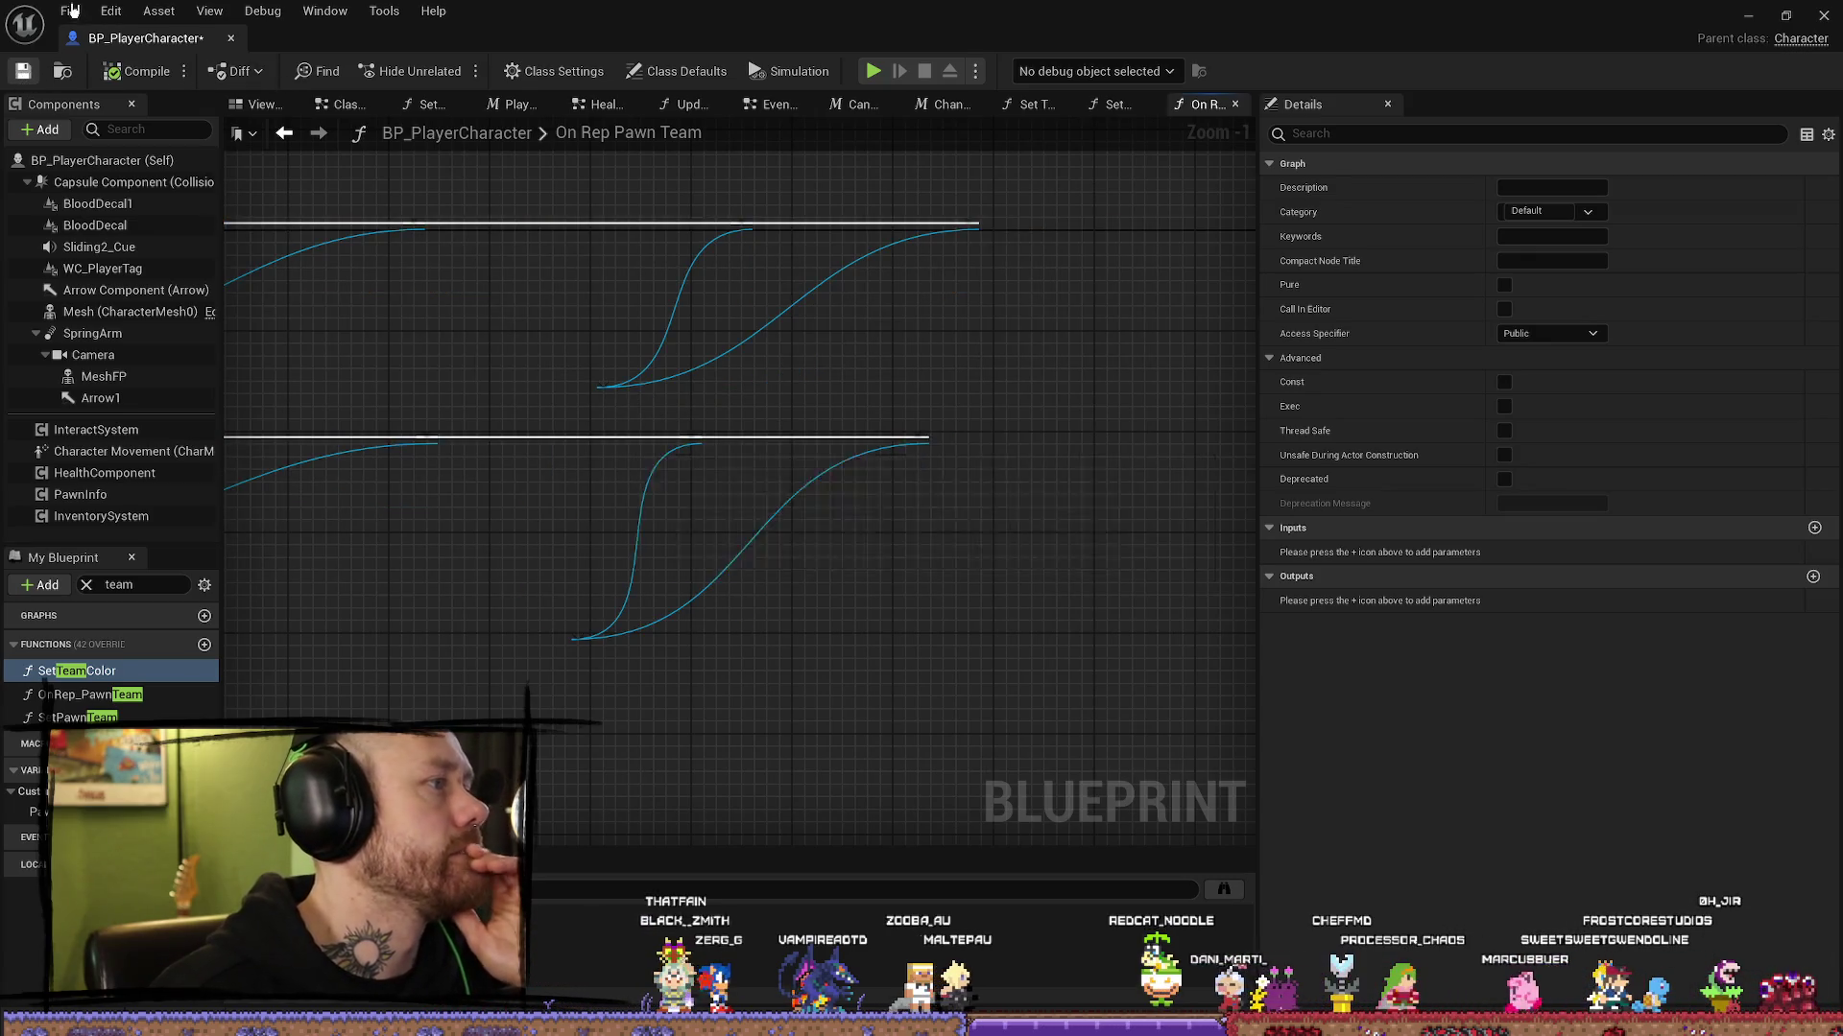
# Step: Save the character blueprint and start a play-in-editor test from the level editor
pyautogui.click(72, 11)
pyautogui.click(106, 118)
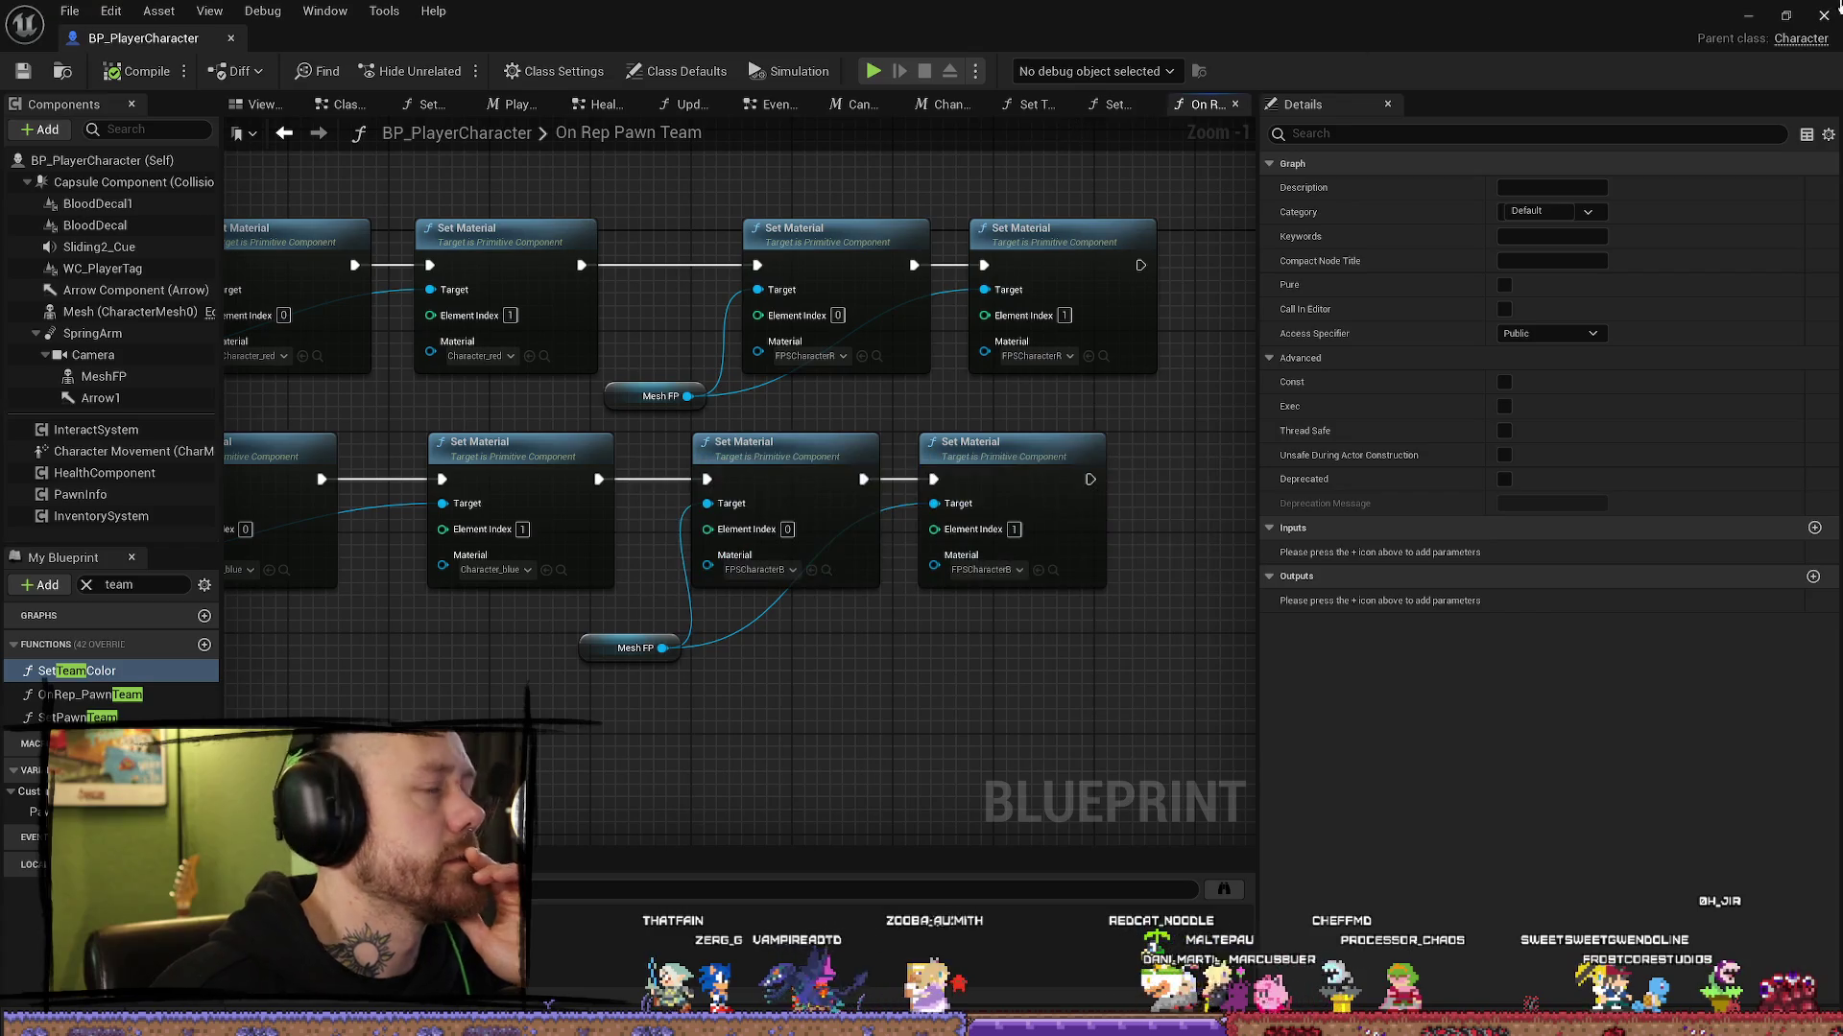
pyautogui.click(1752, 18)
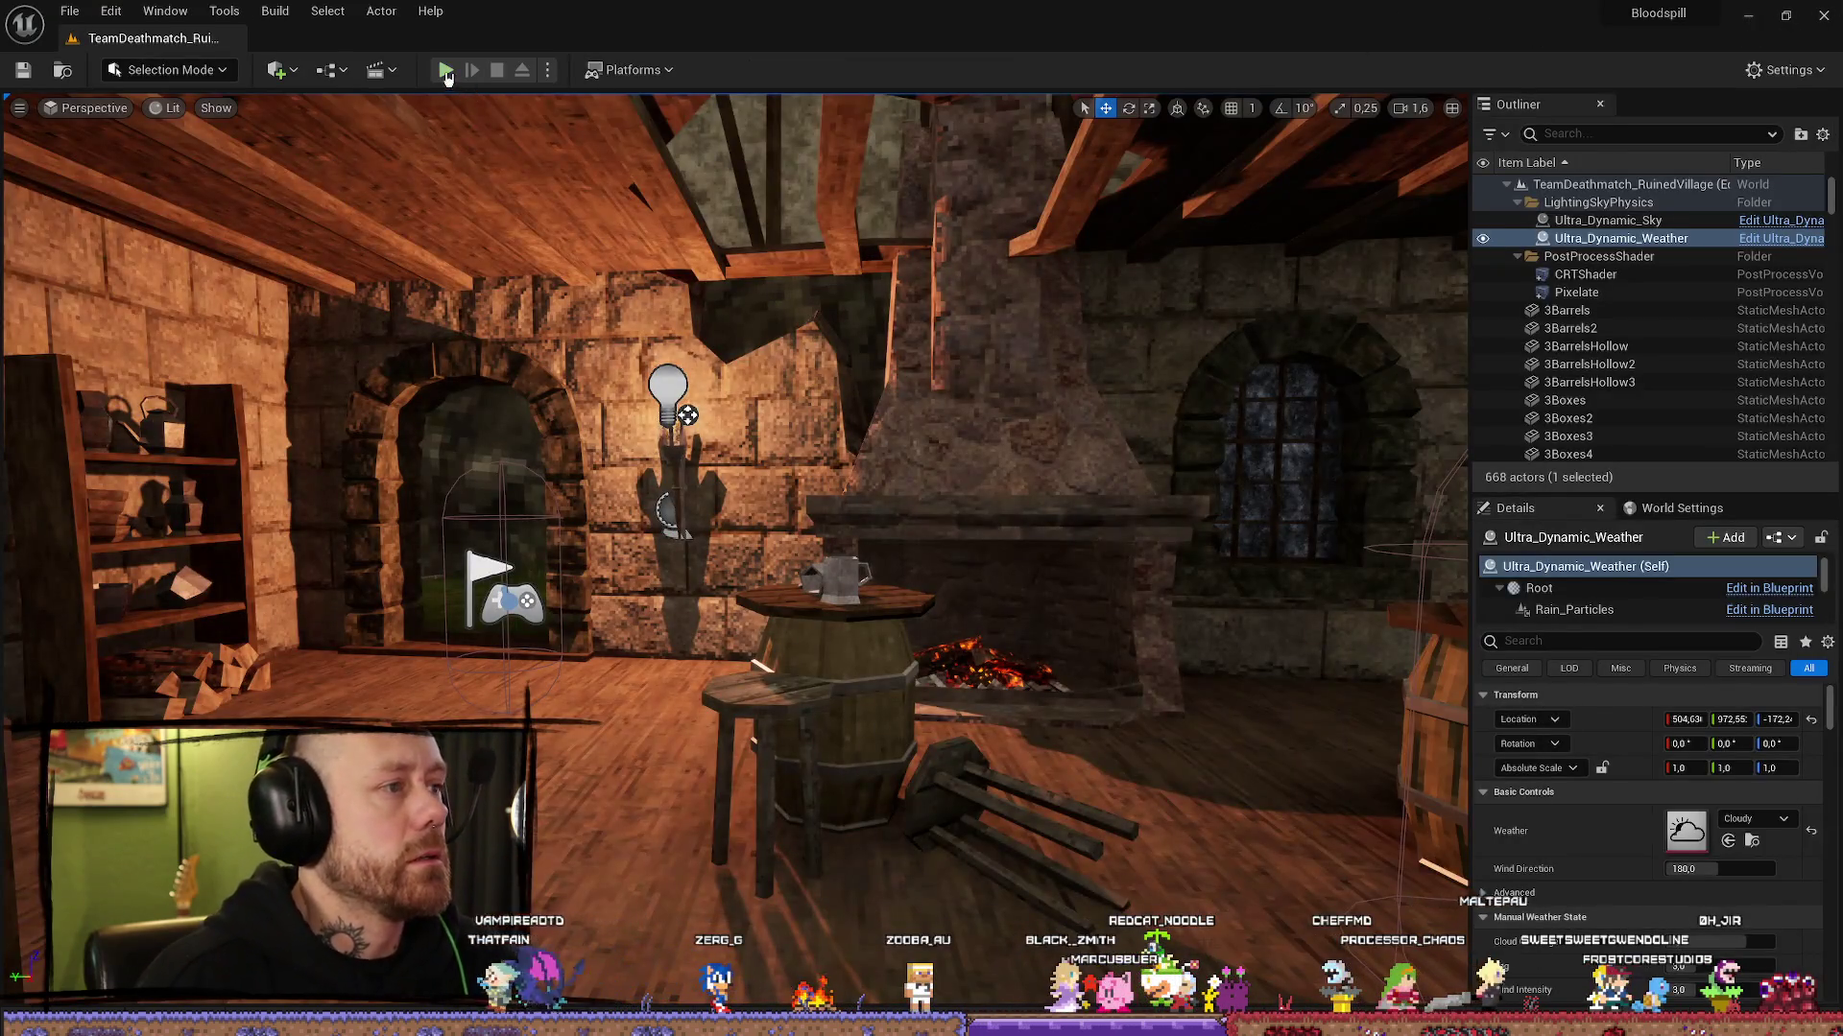
pyautogui.click(446, 72)
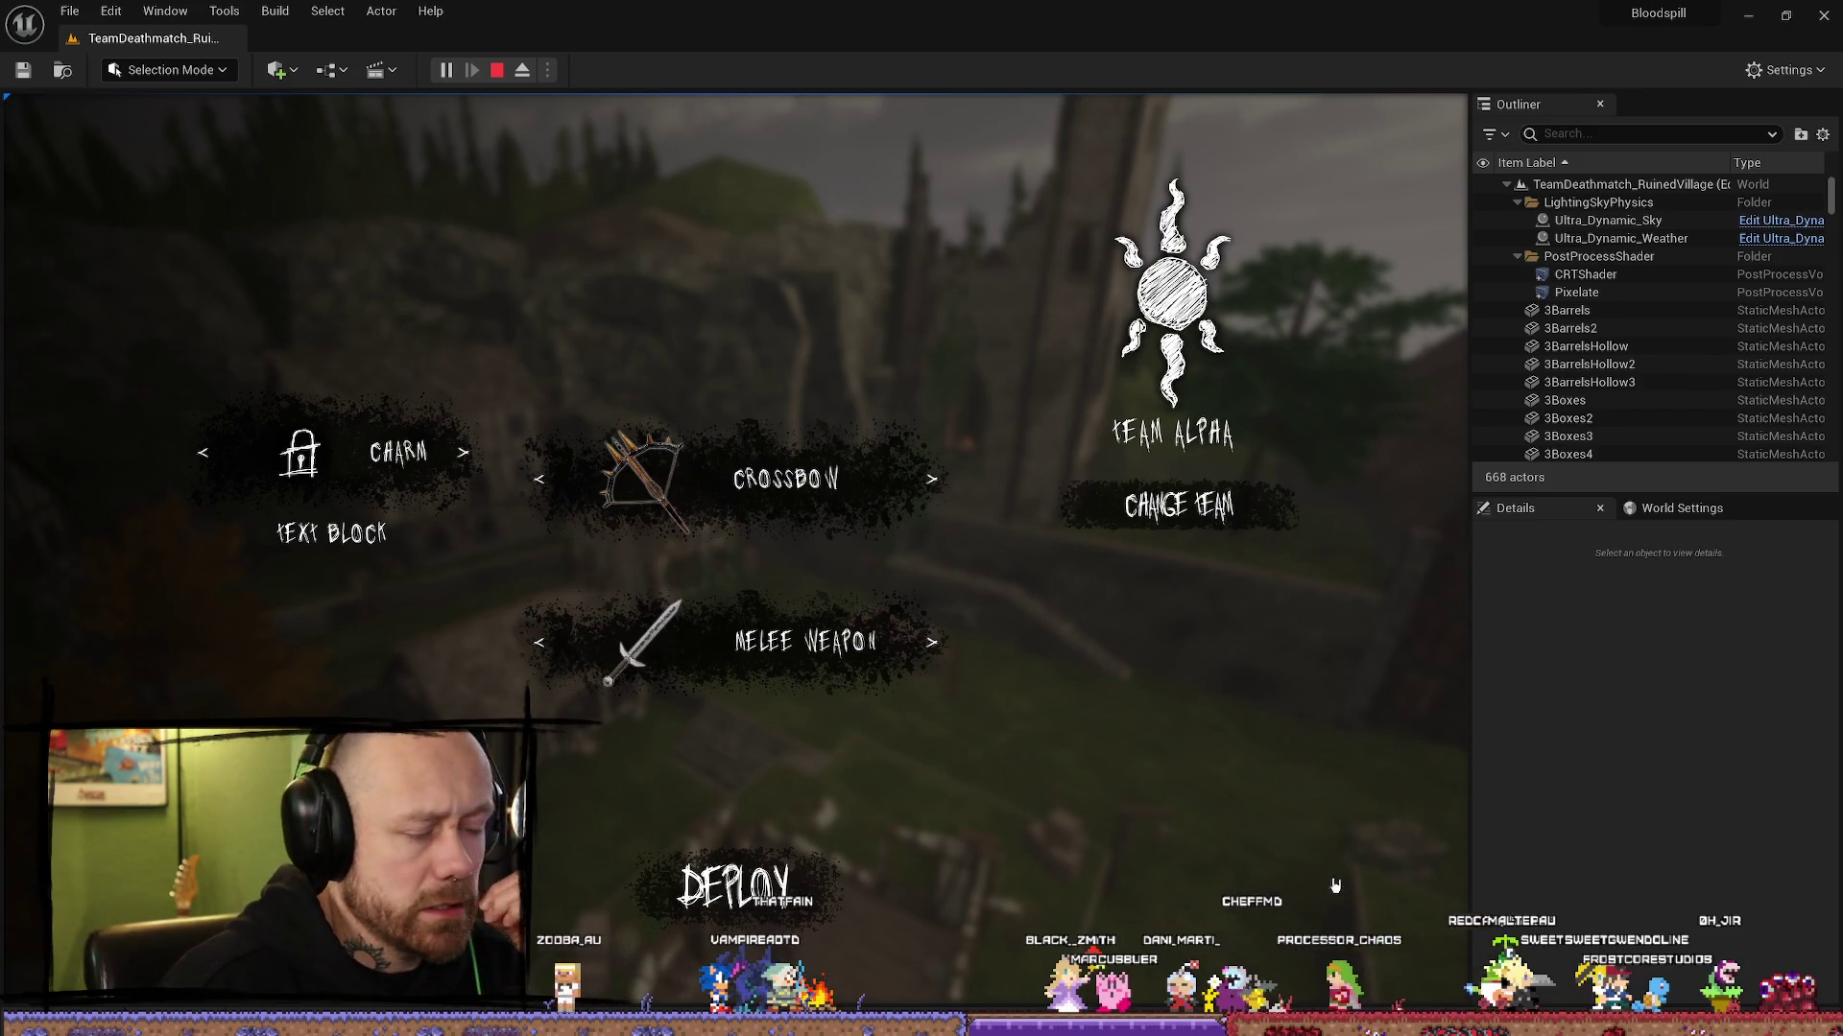
# Step: Deploy as Team Alpha, switch to the melee weapon, and walk outside
pyautogui.click(734, 887)
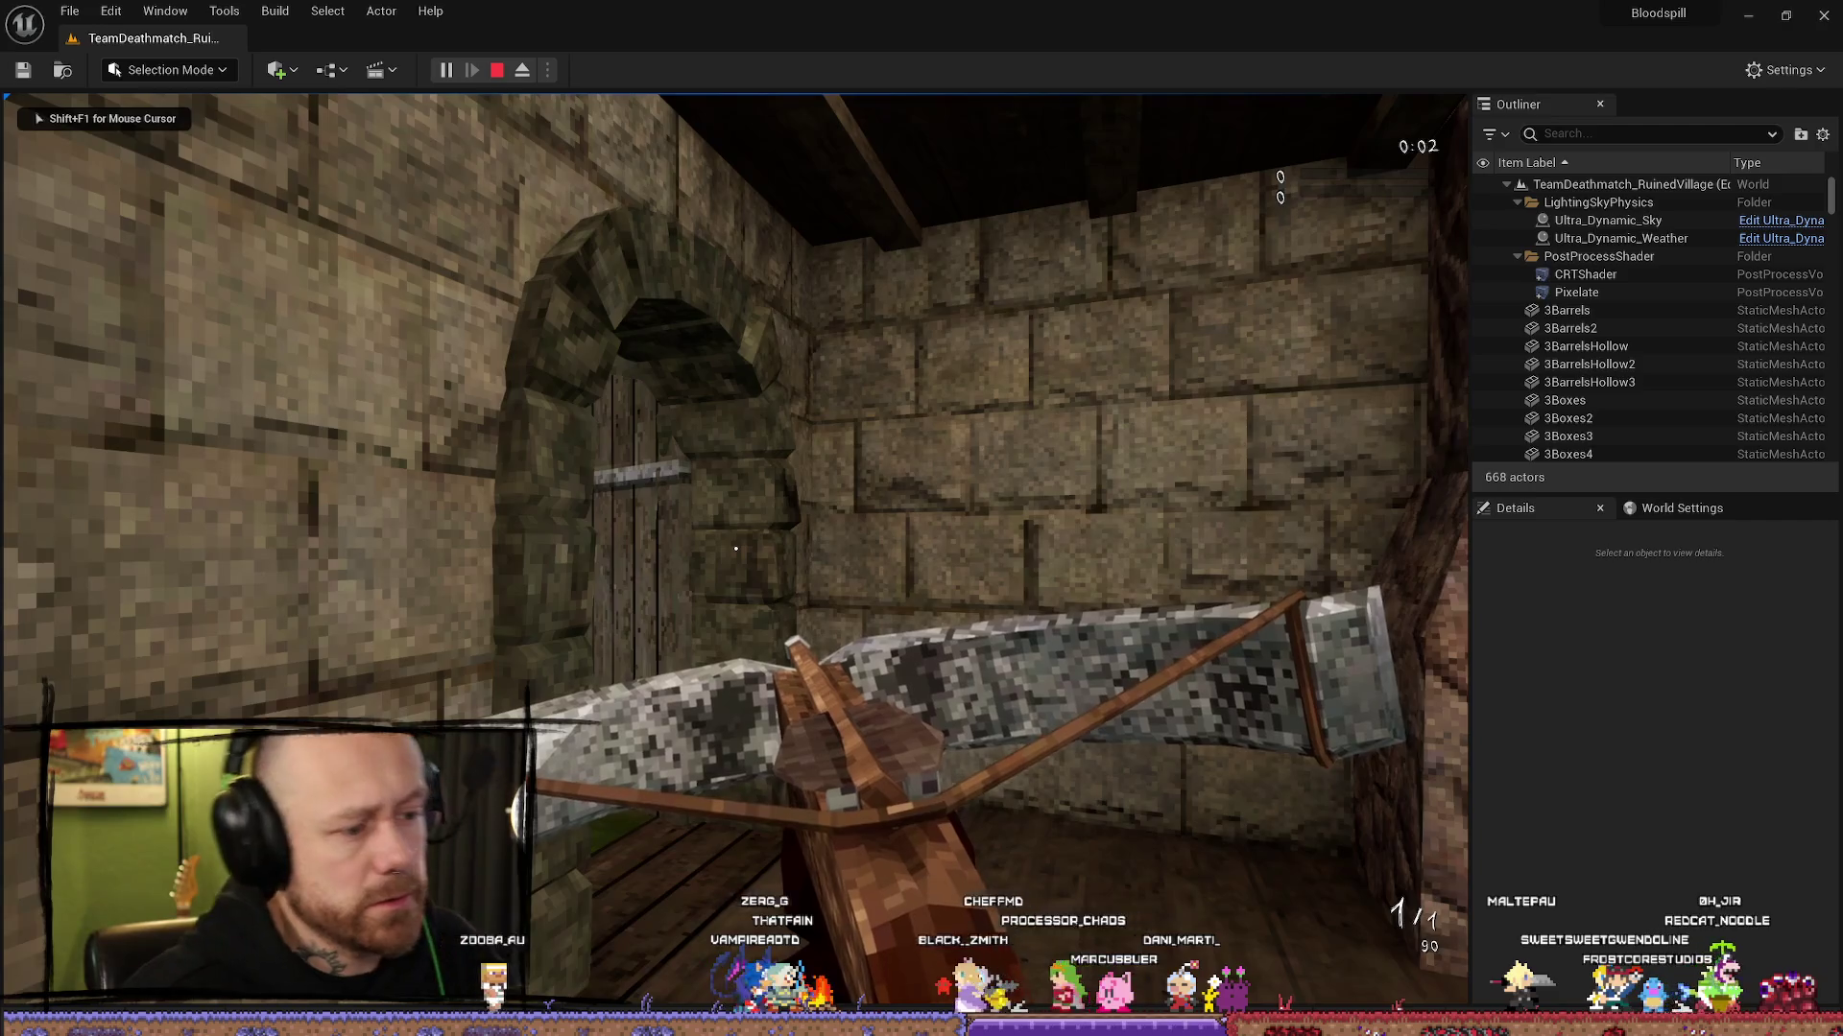
pyautogui.press('1')
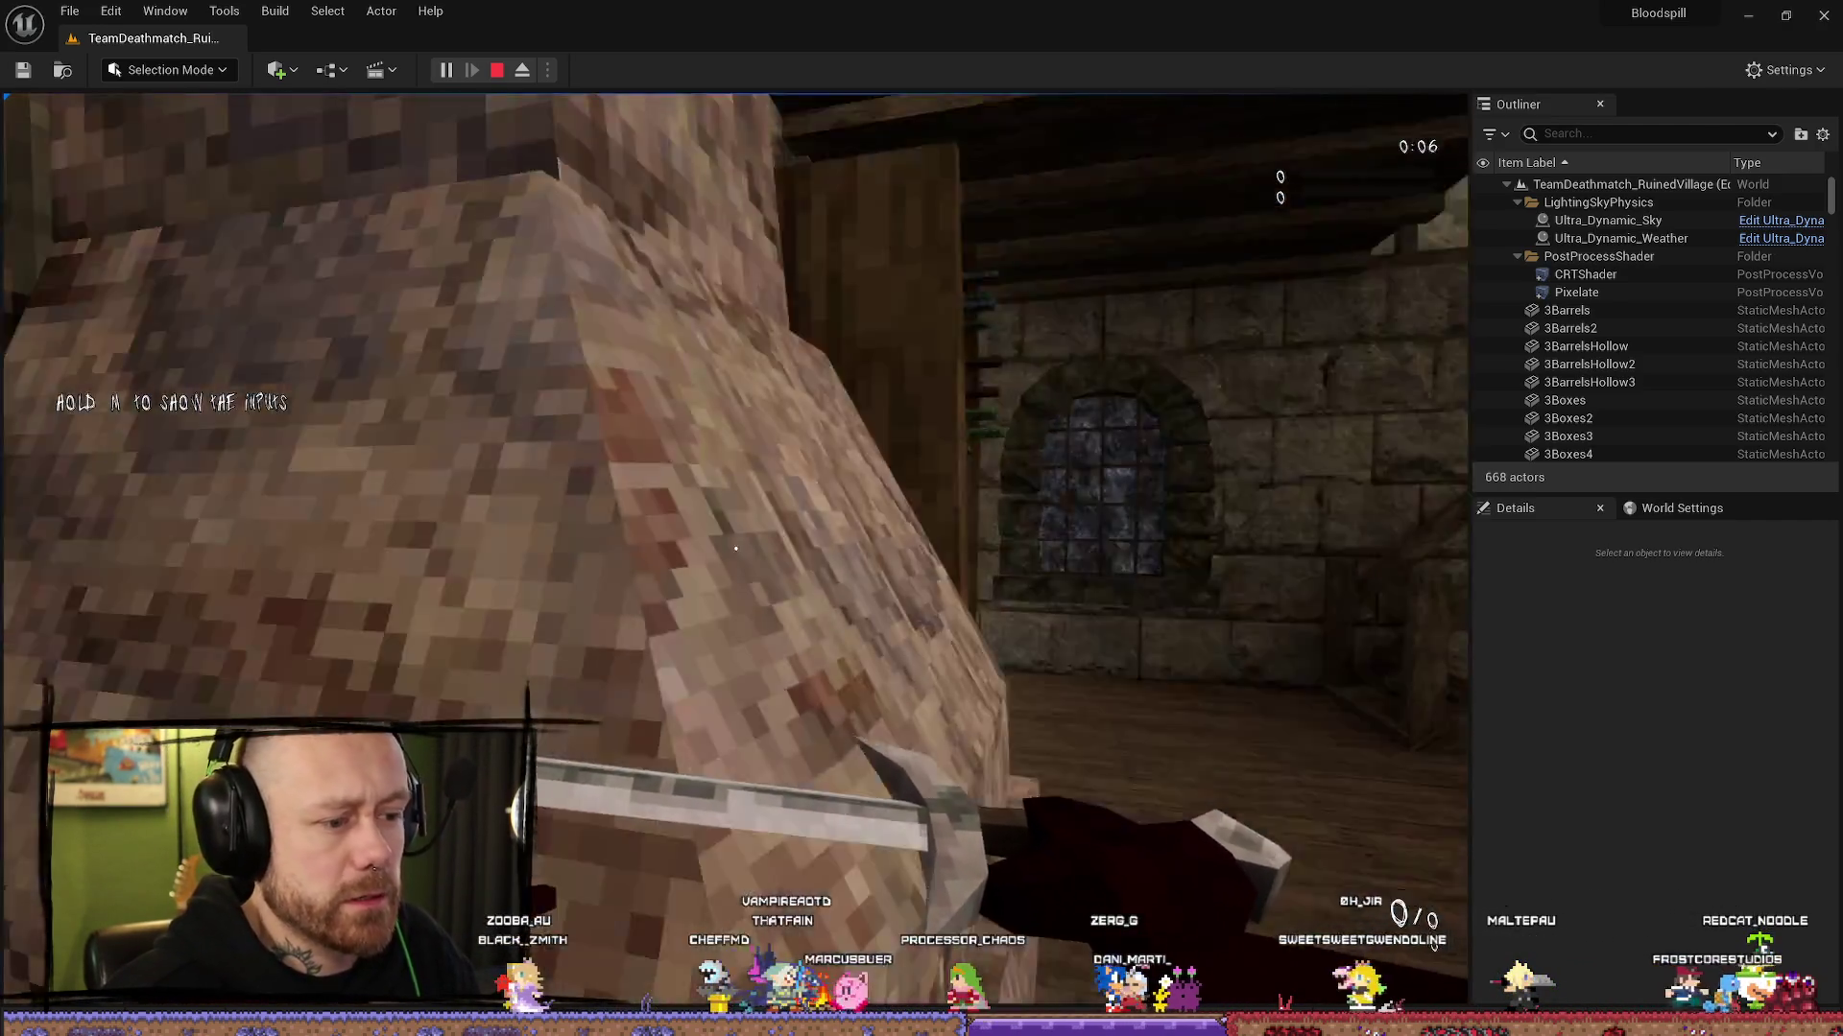
pyautogui.press('w')
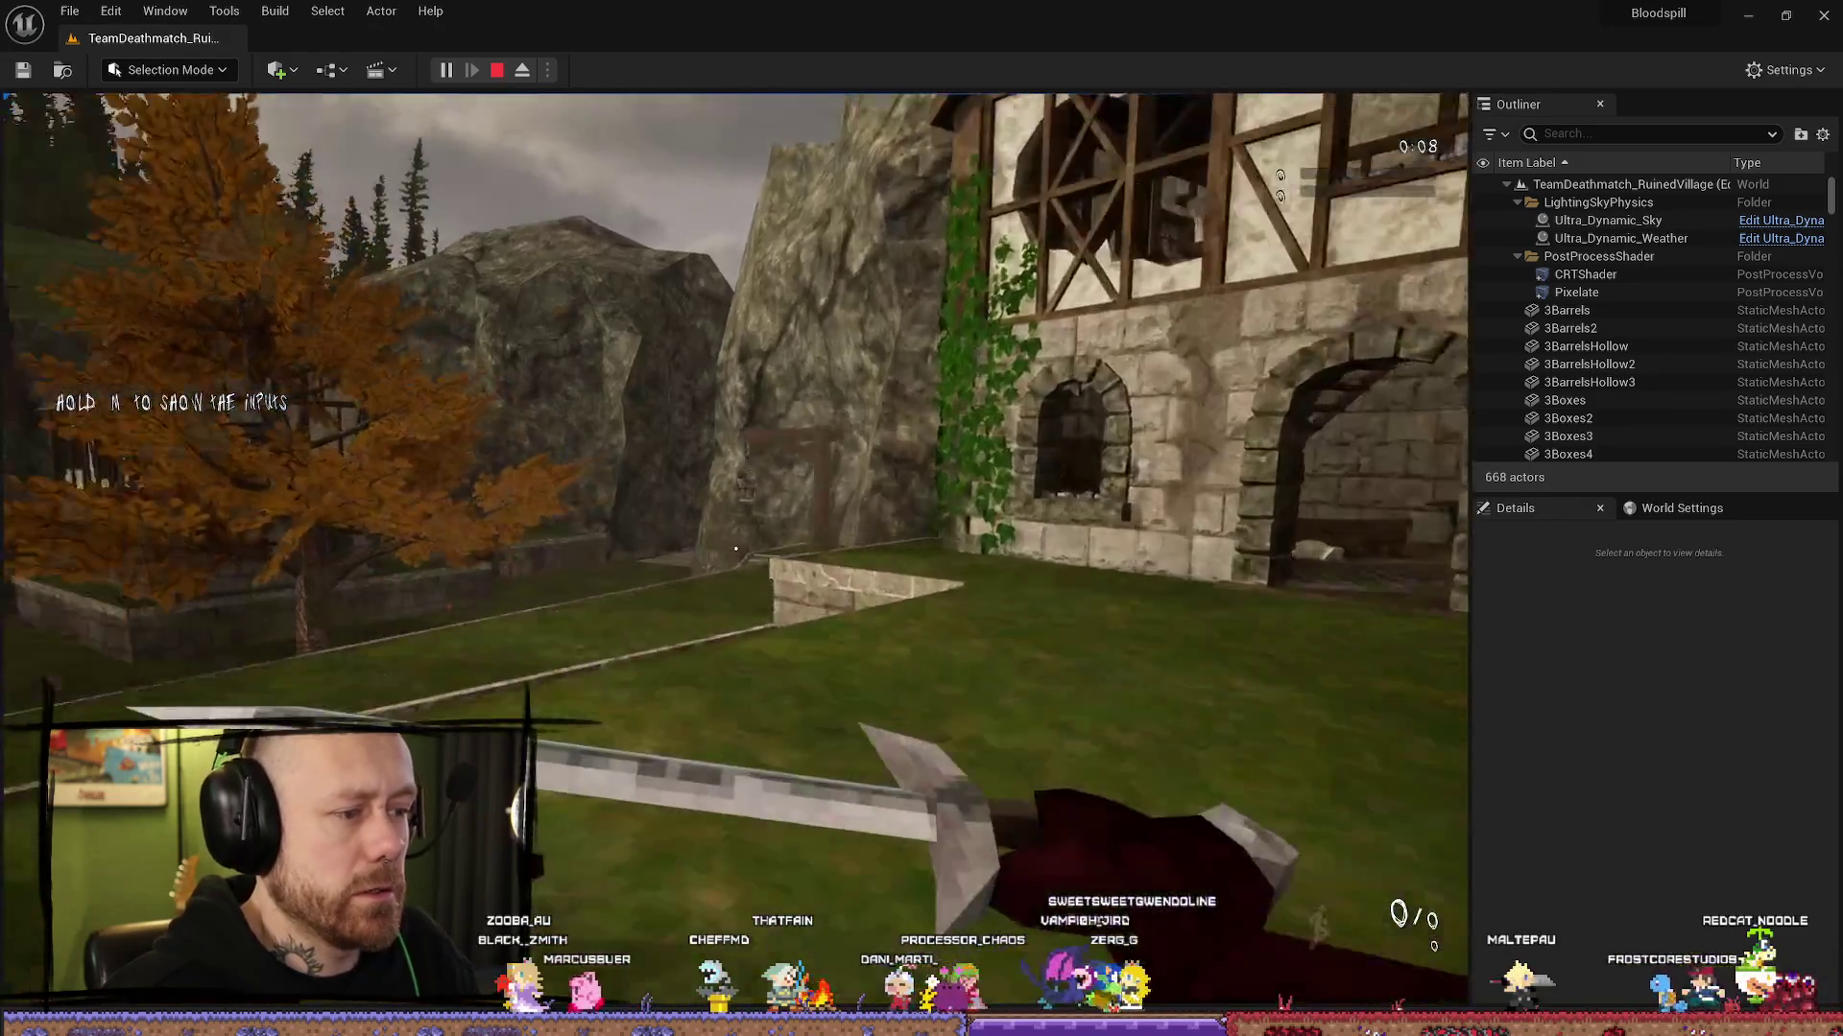
# Step: Change to Team Beta, redeploy with the melee weapon, walk onto the platform, then stop
pyautogui.press('Escape')
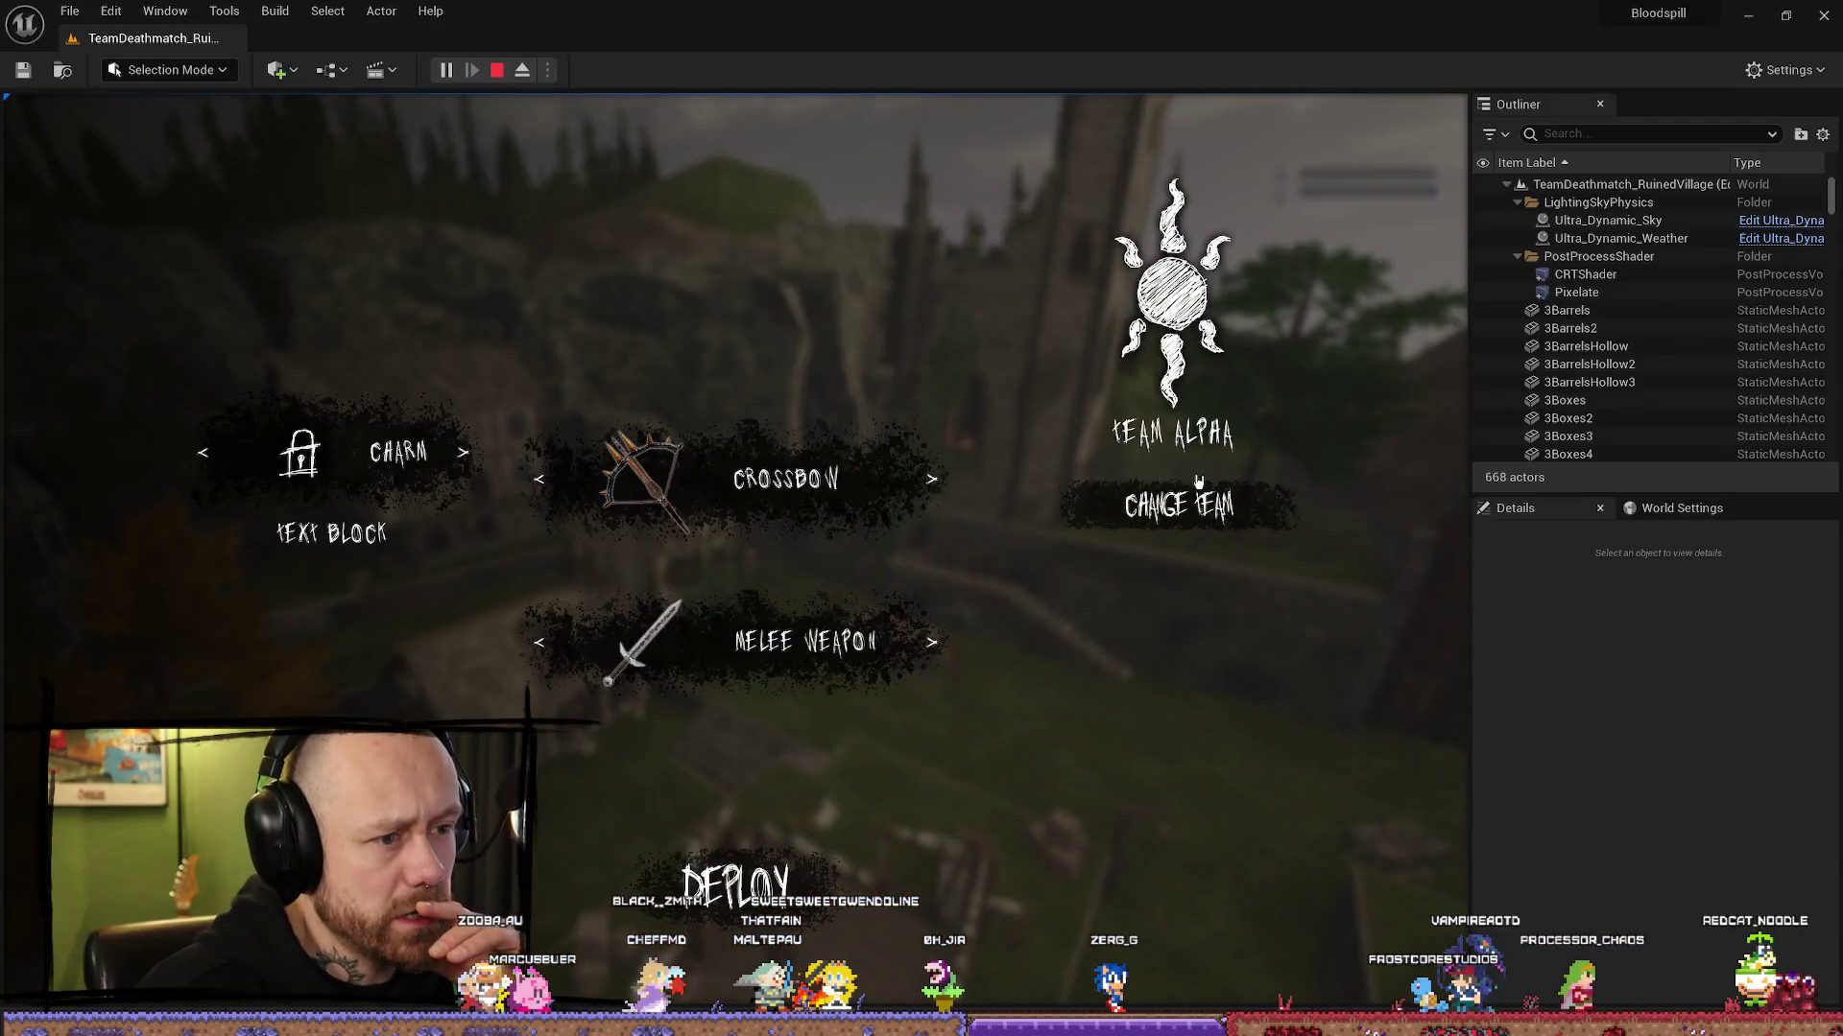
pyautogui.click(1178, 506)
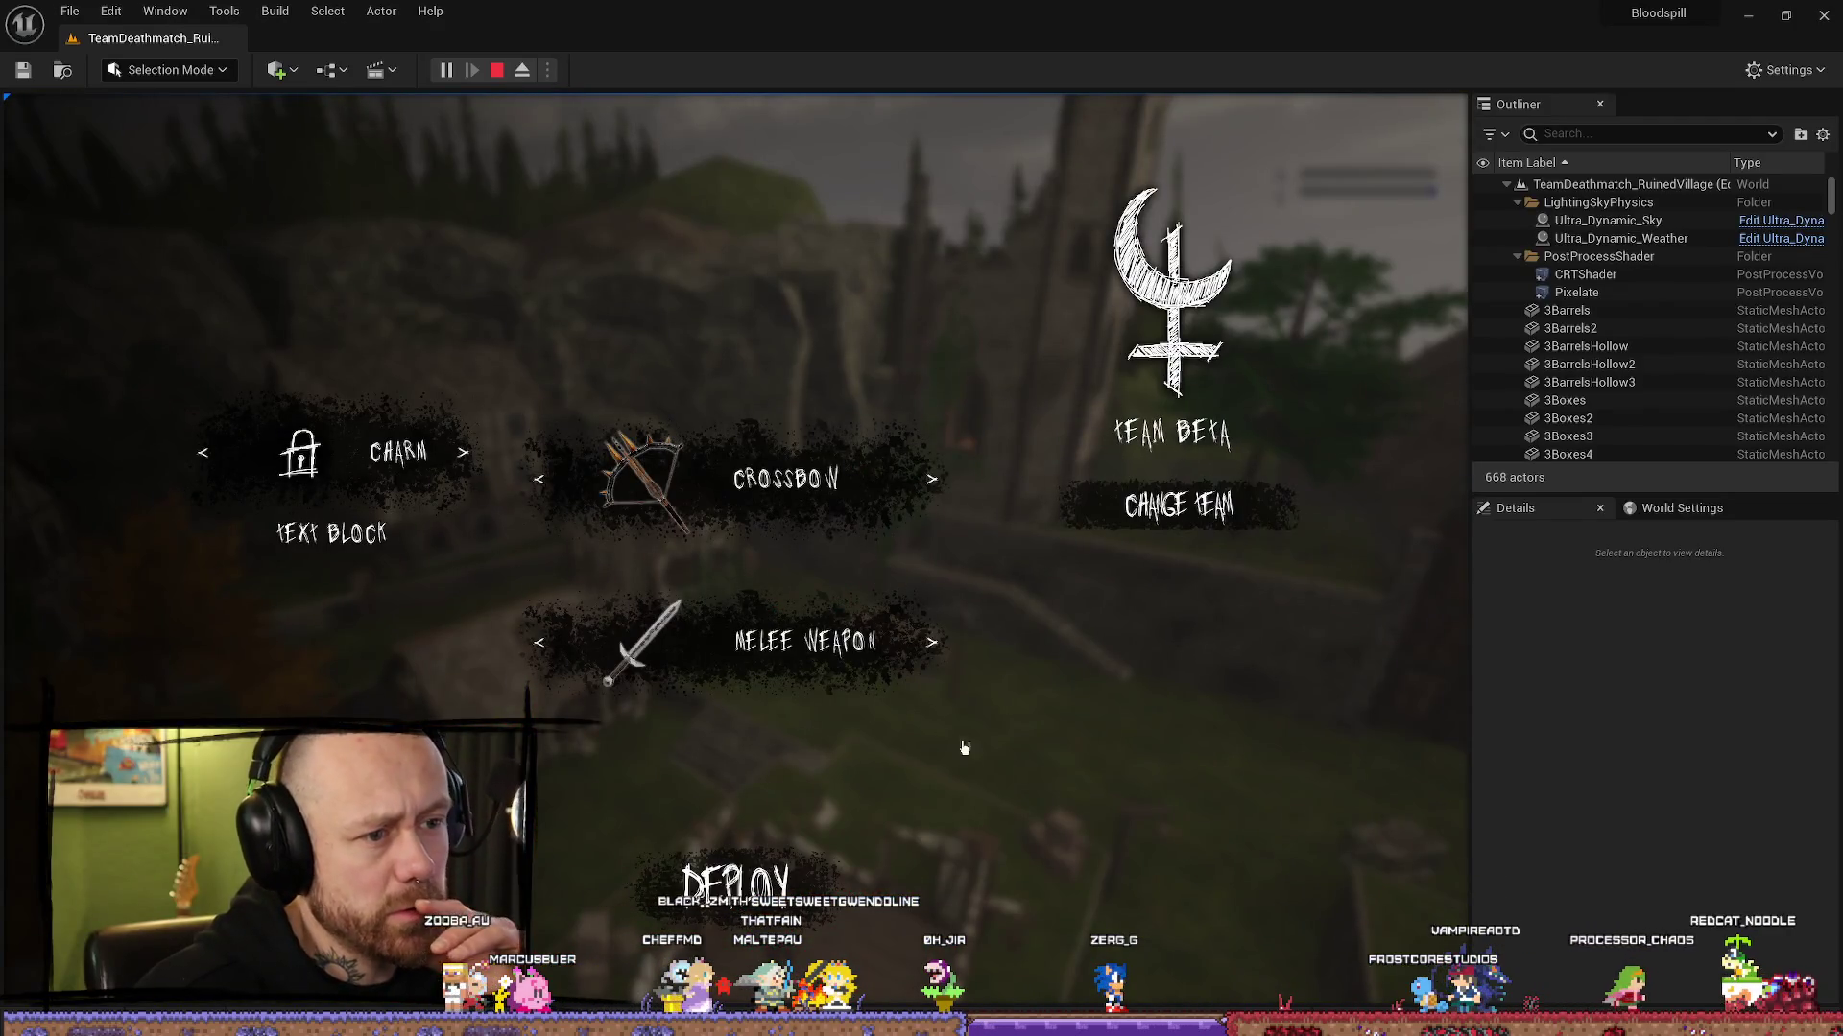
pyautogui.click(734, 883)
pyautogui.press('2')
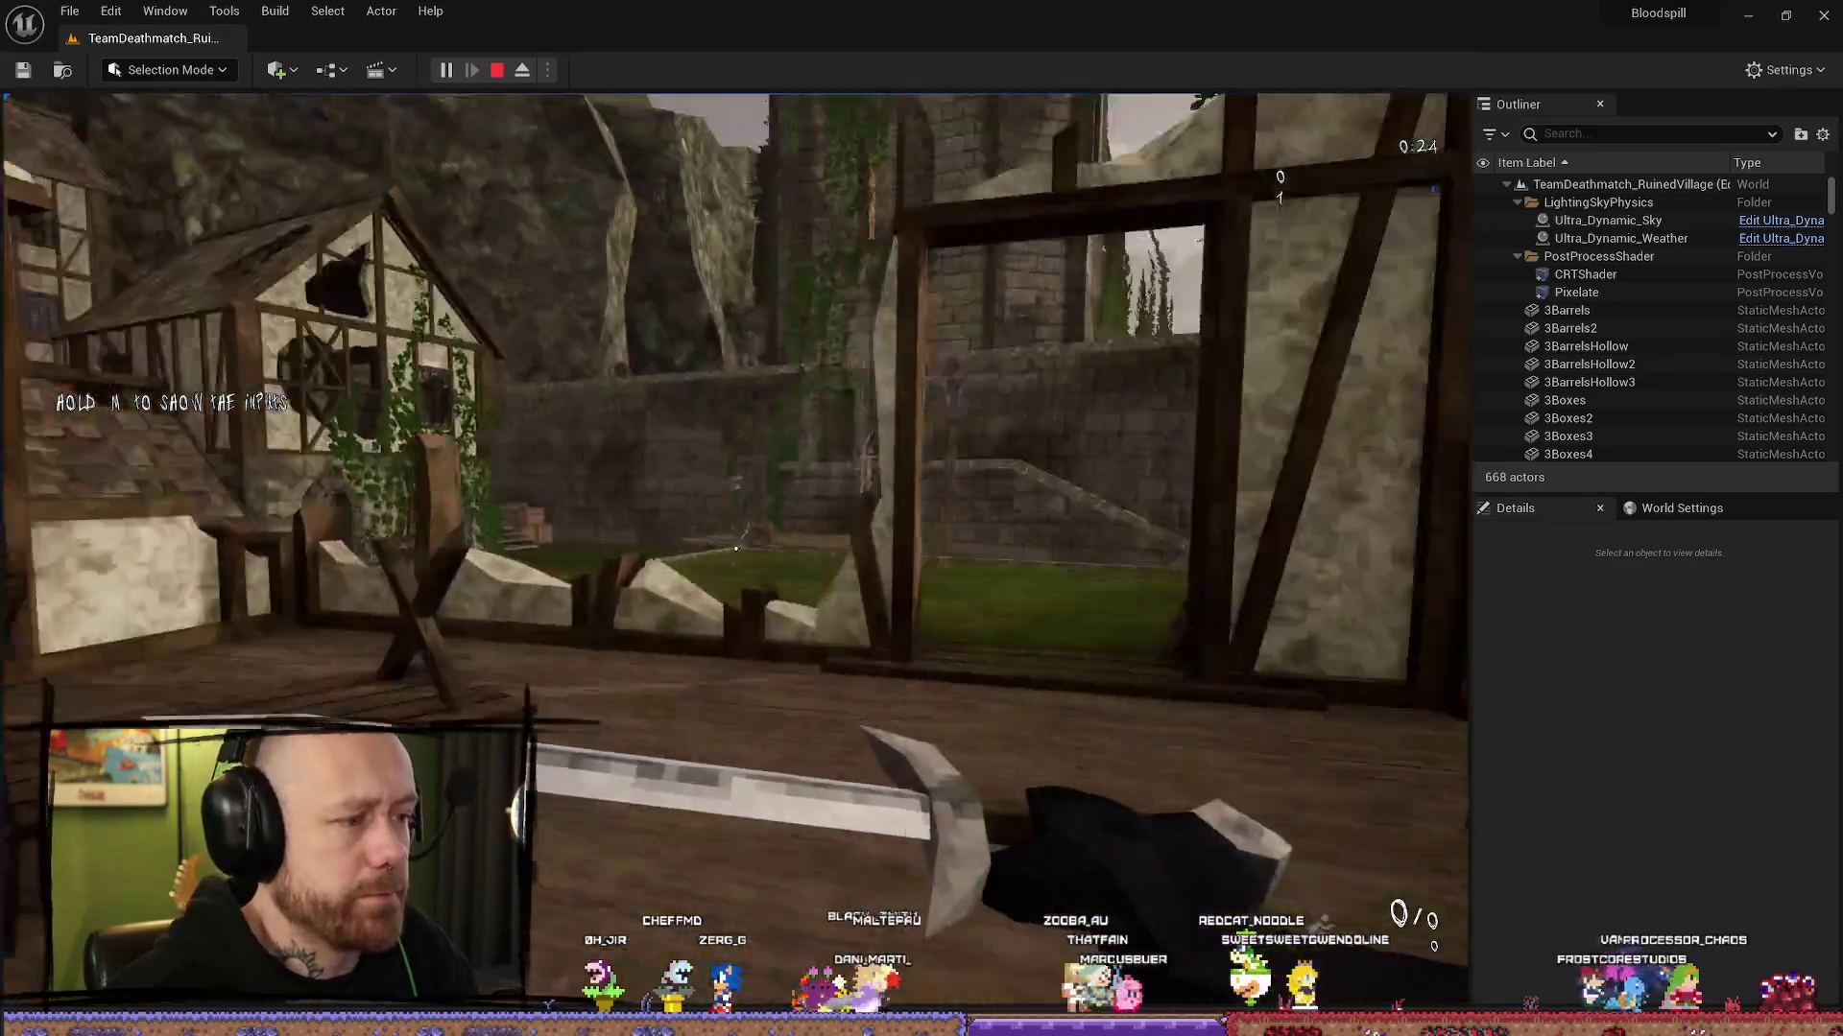
pyautogui.press('w')
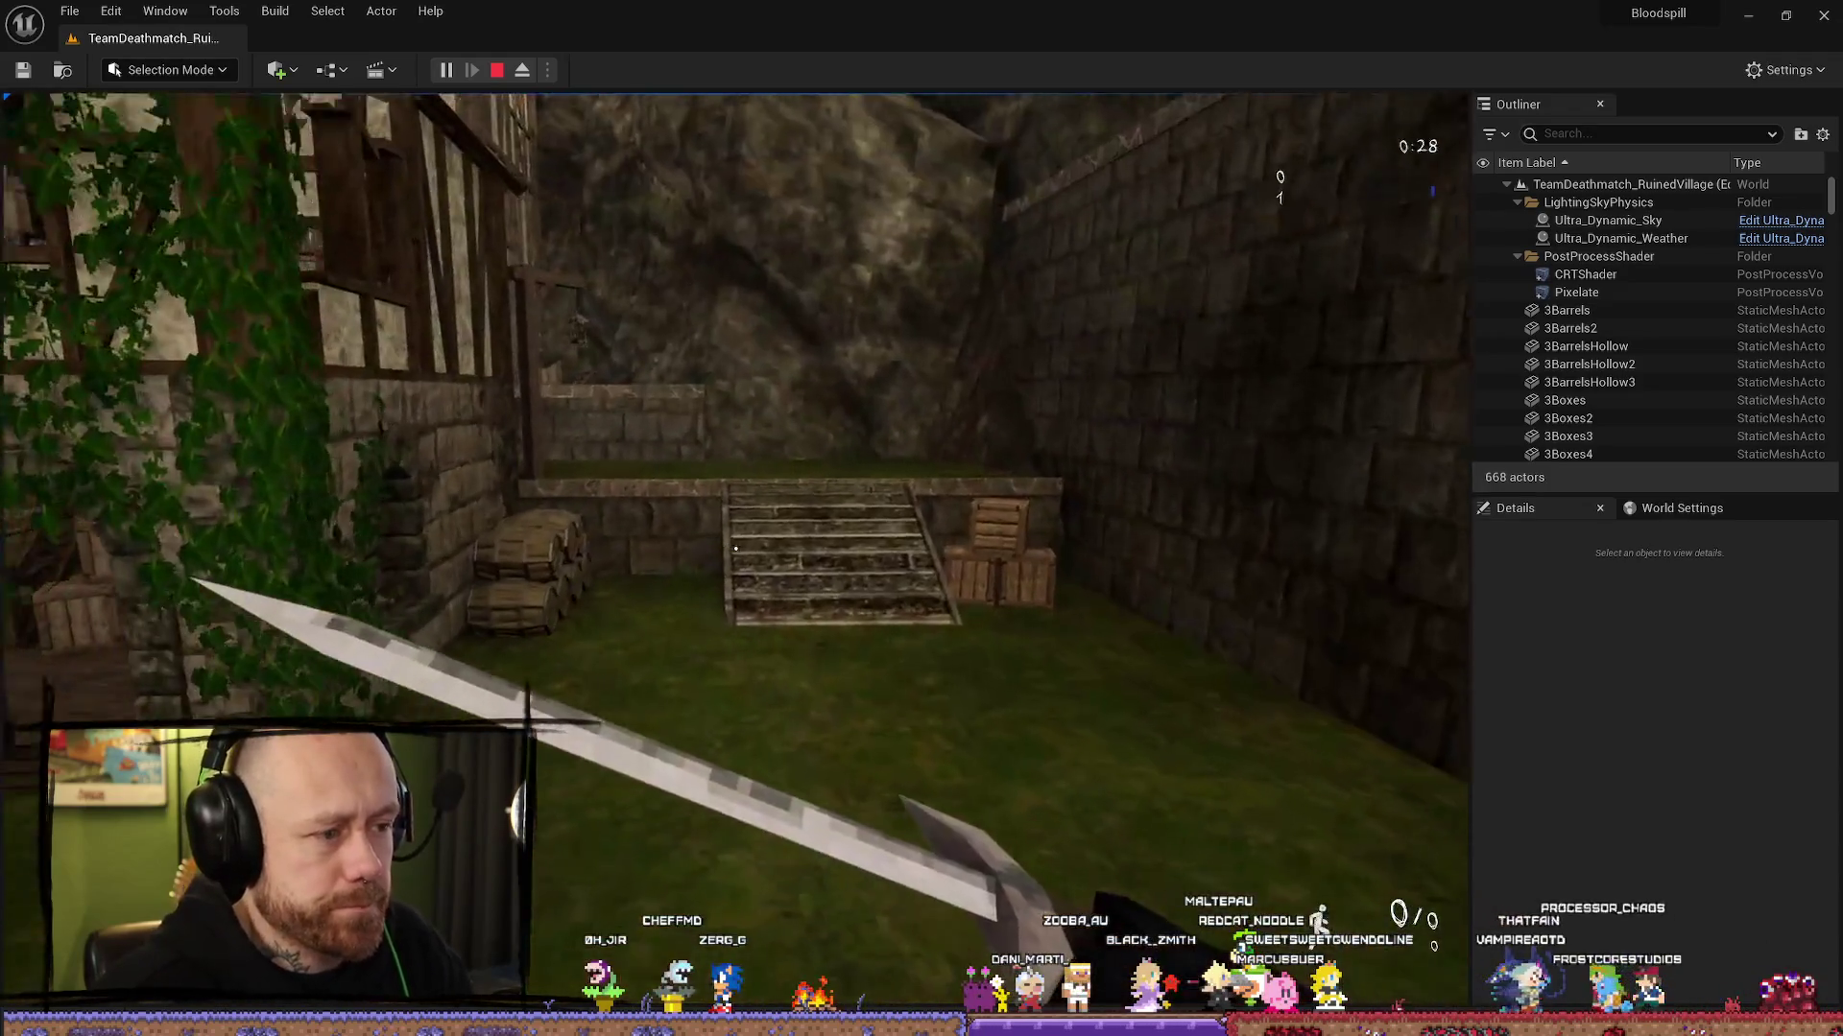
pyautogui.press('Escape')
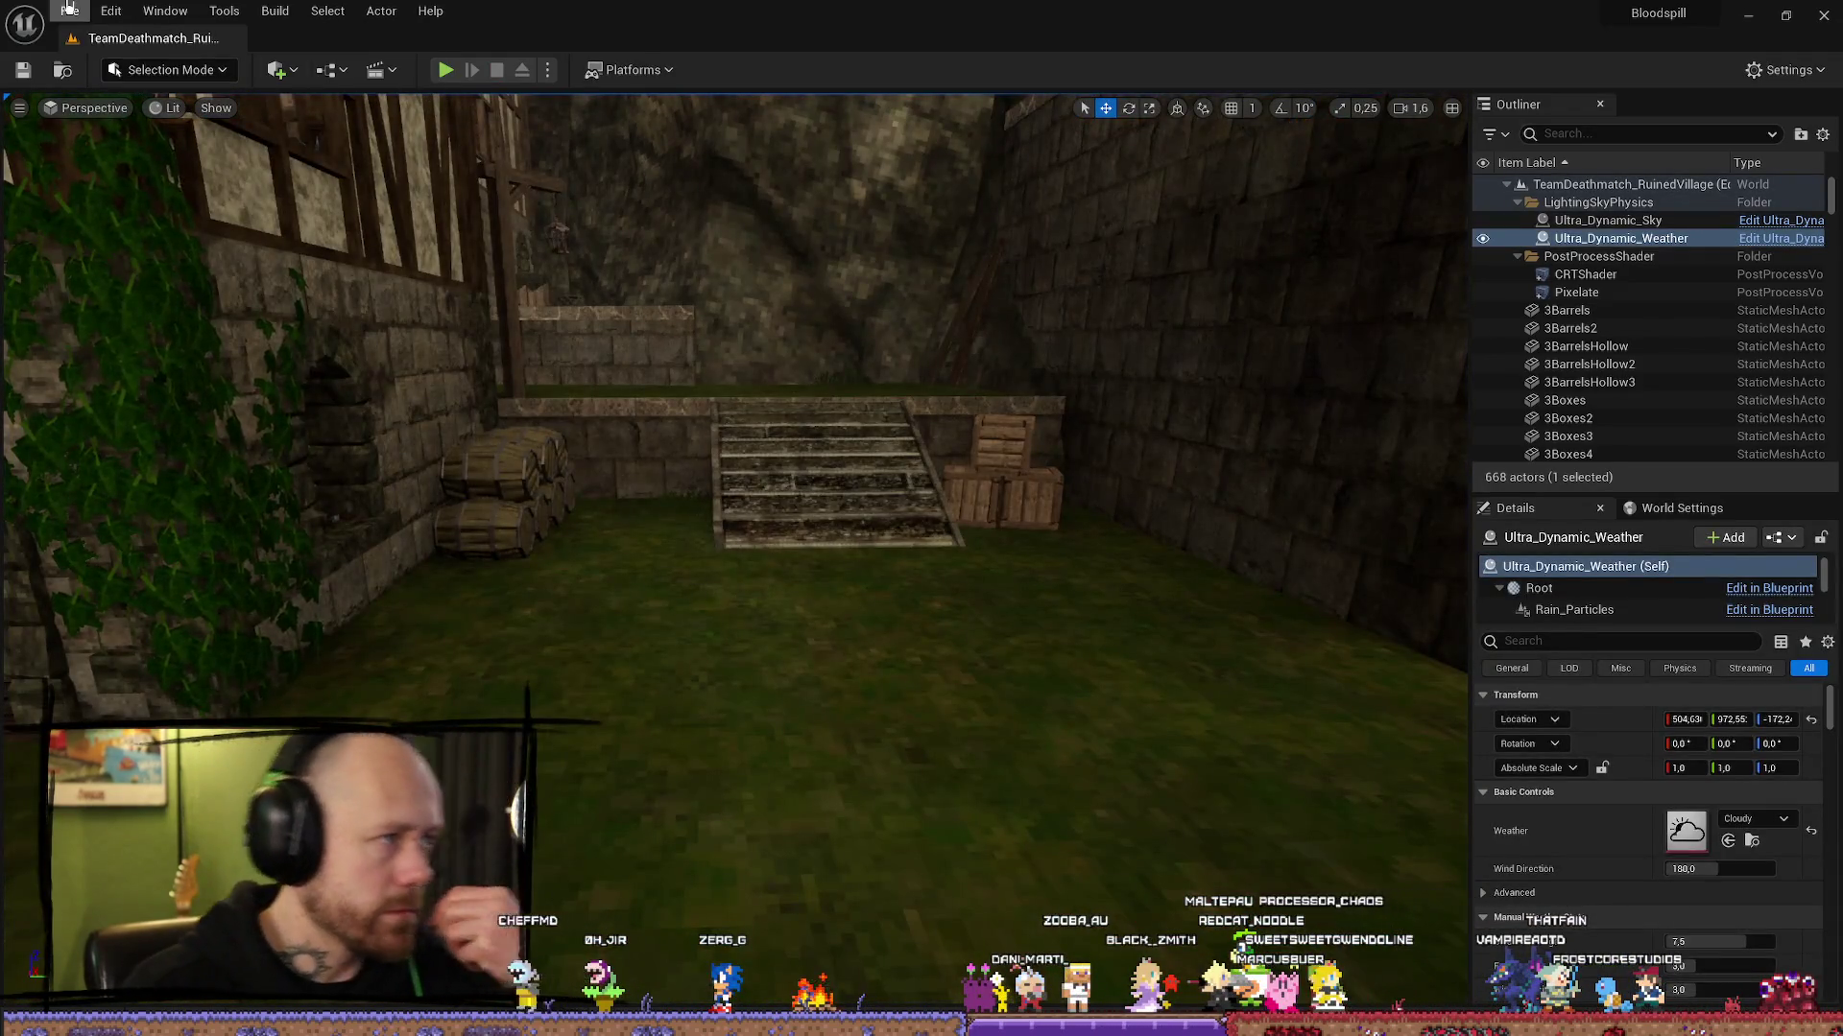
# Step: Save all unsaved changes with File > Save All
pyautogui.click(111, 11)
pyautogui.click(72, 10)
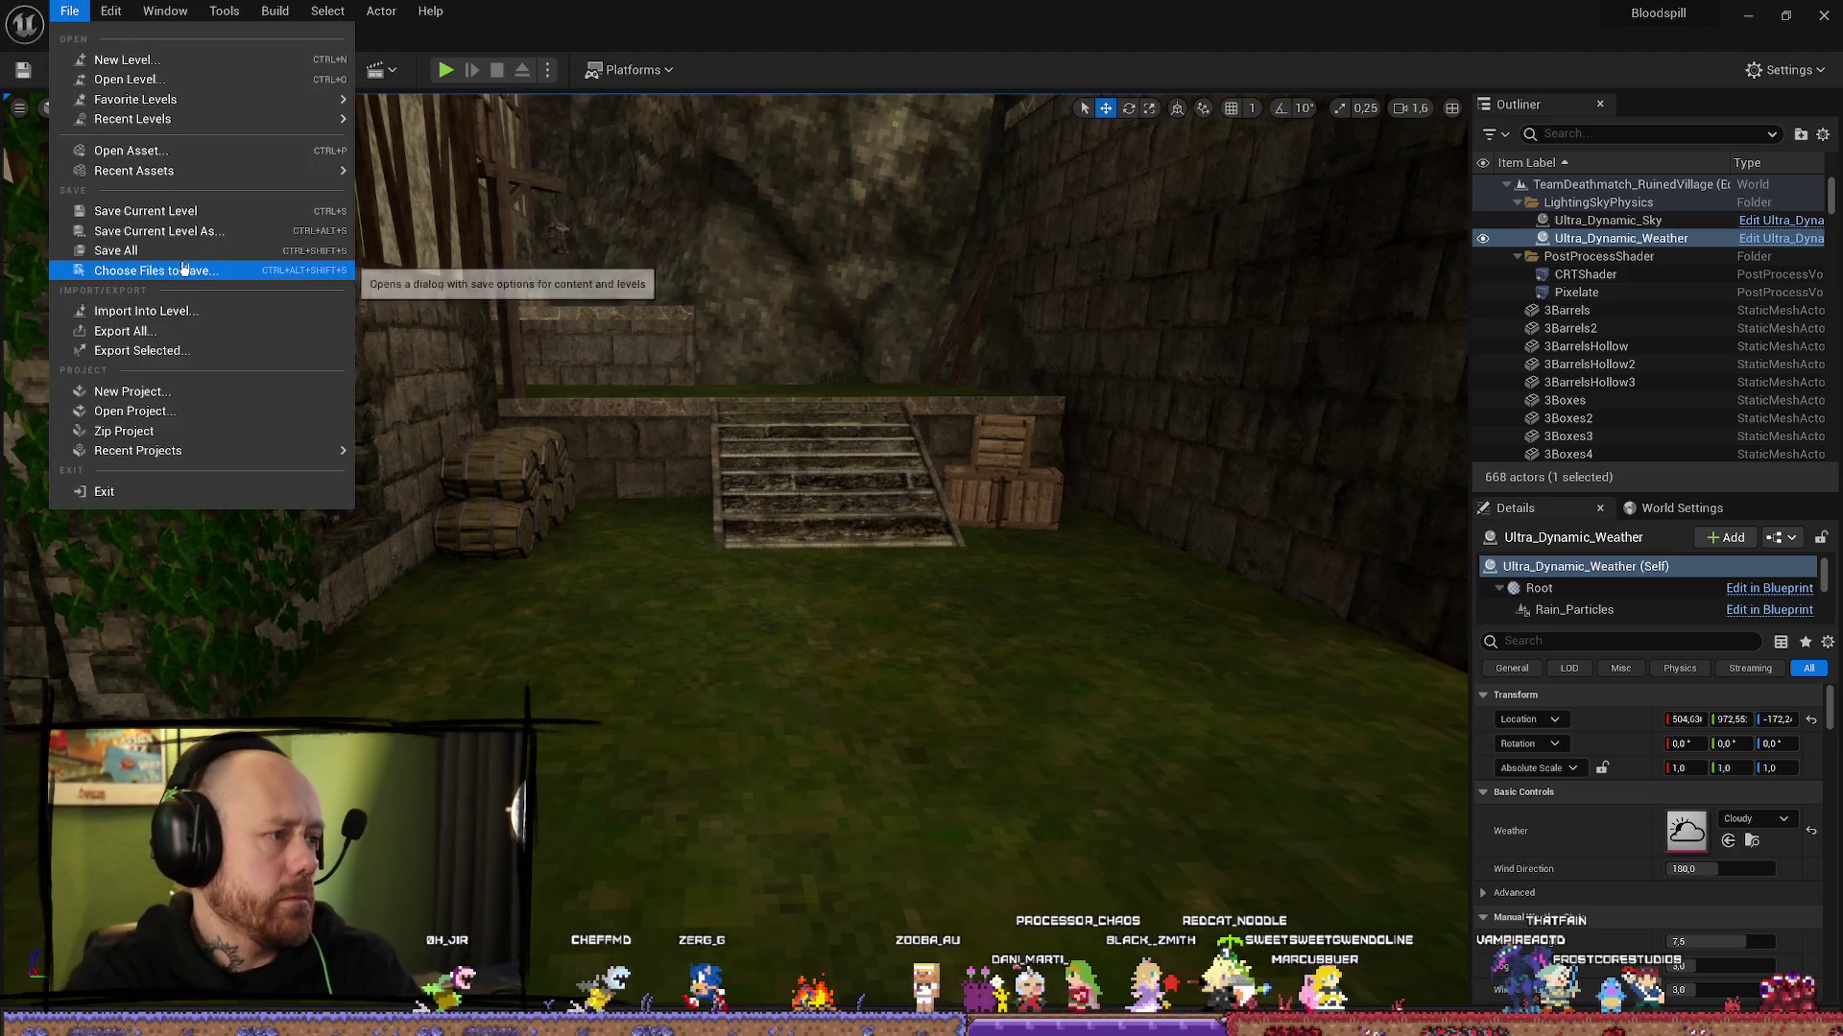
pyautogui.press('Escape')
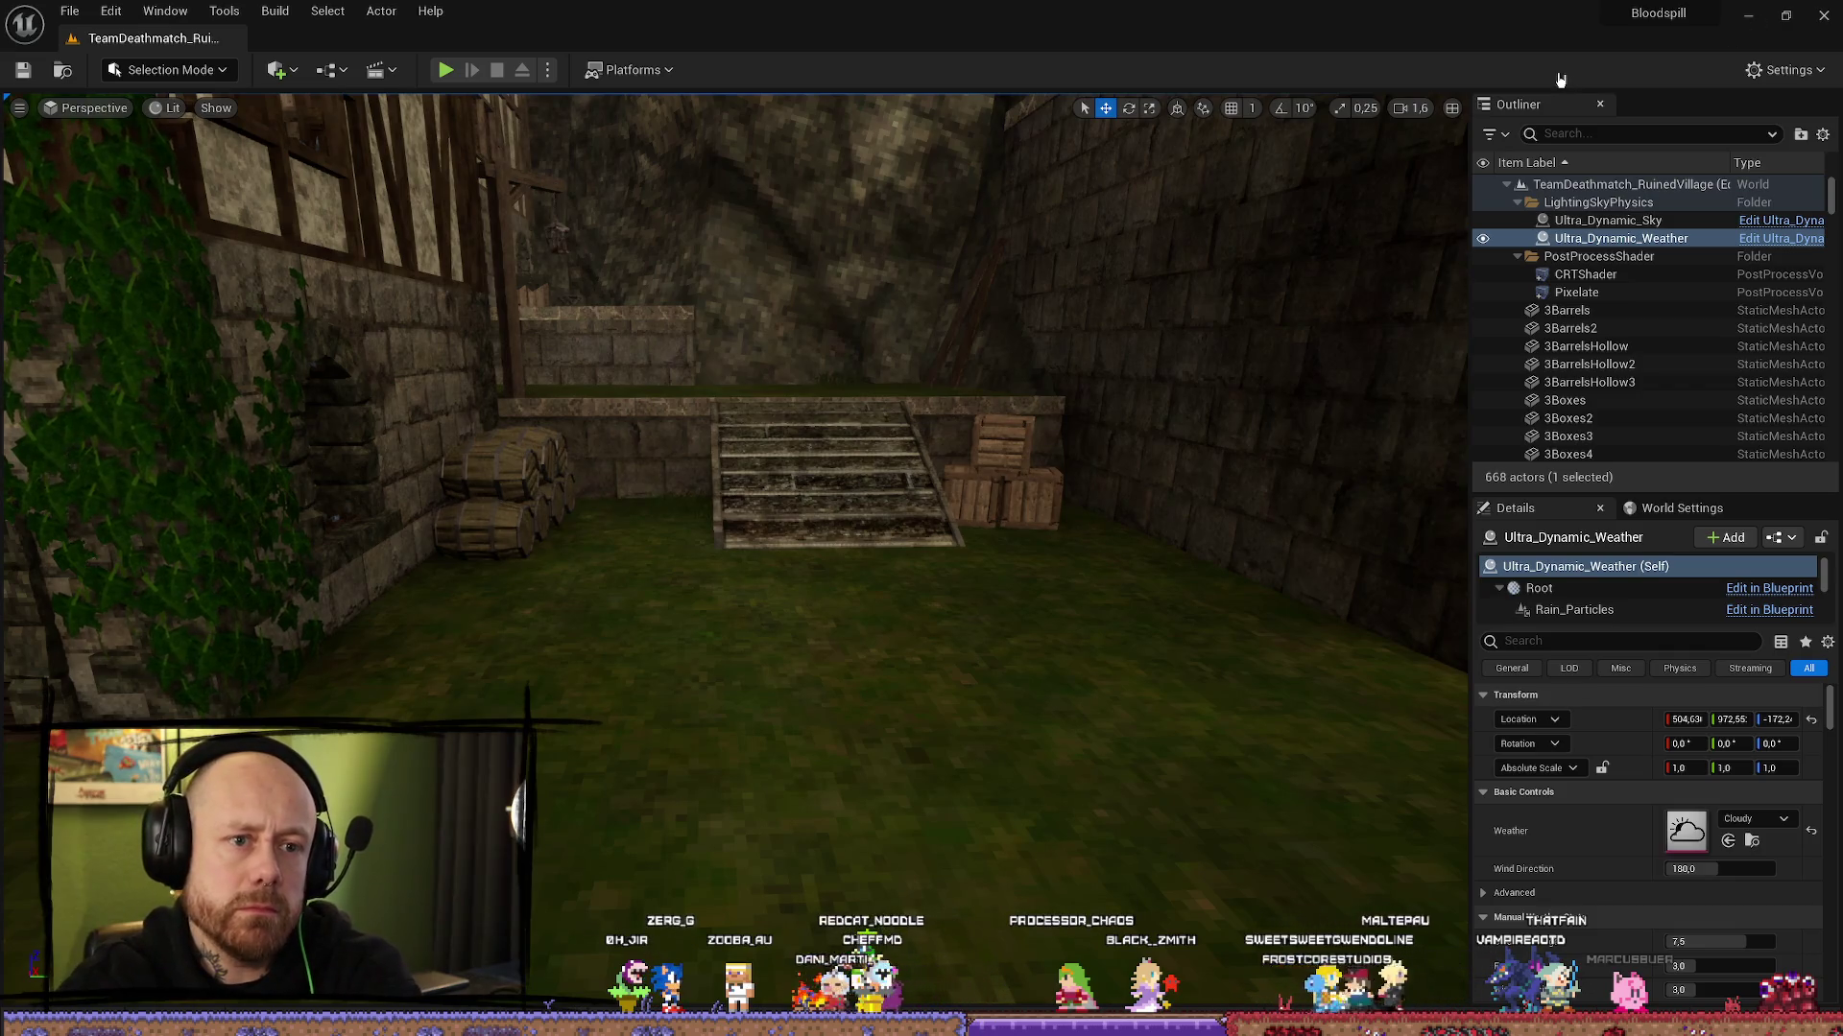
pyautogui.click(70, 10)
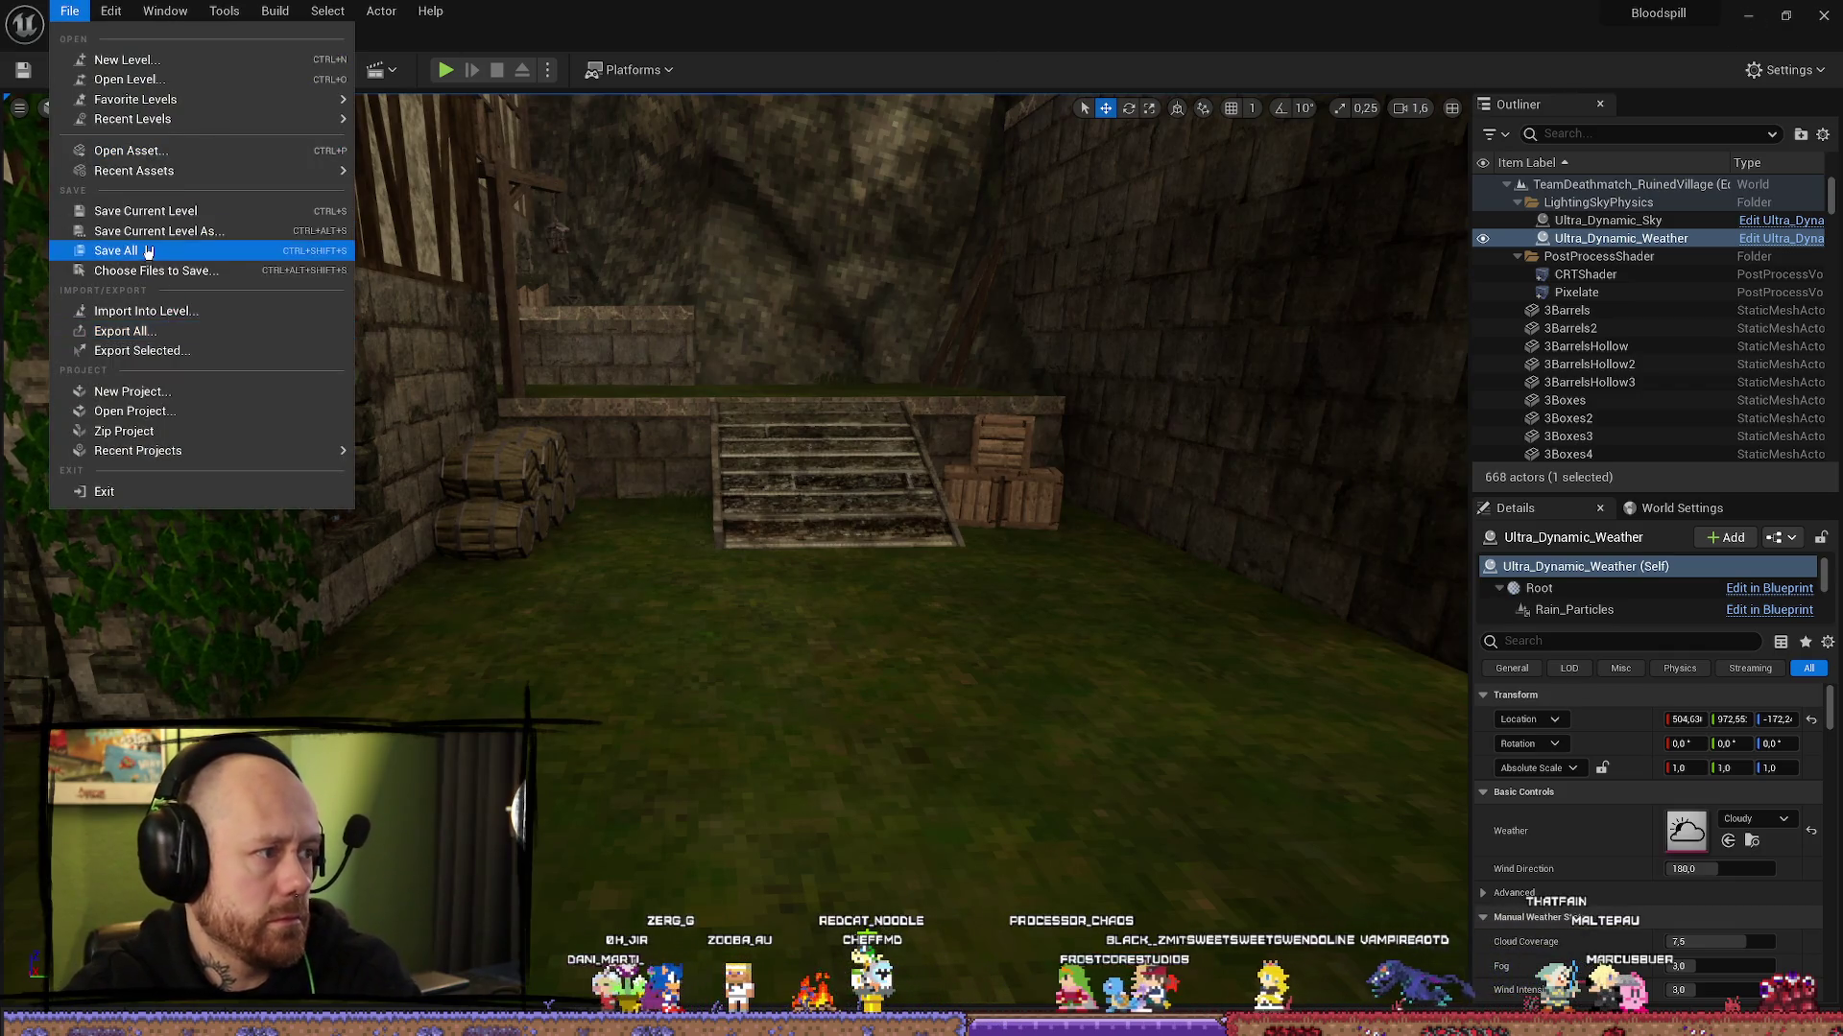
pyautogui.click(258, 246)
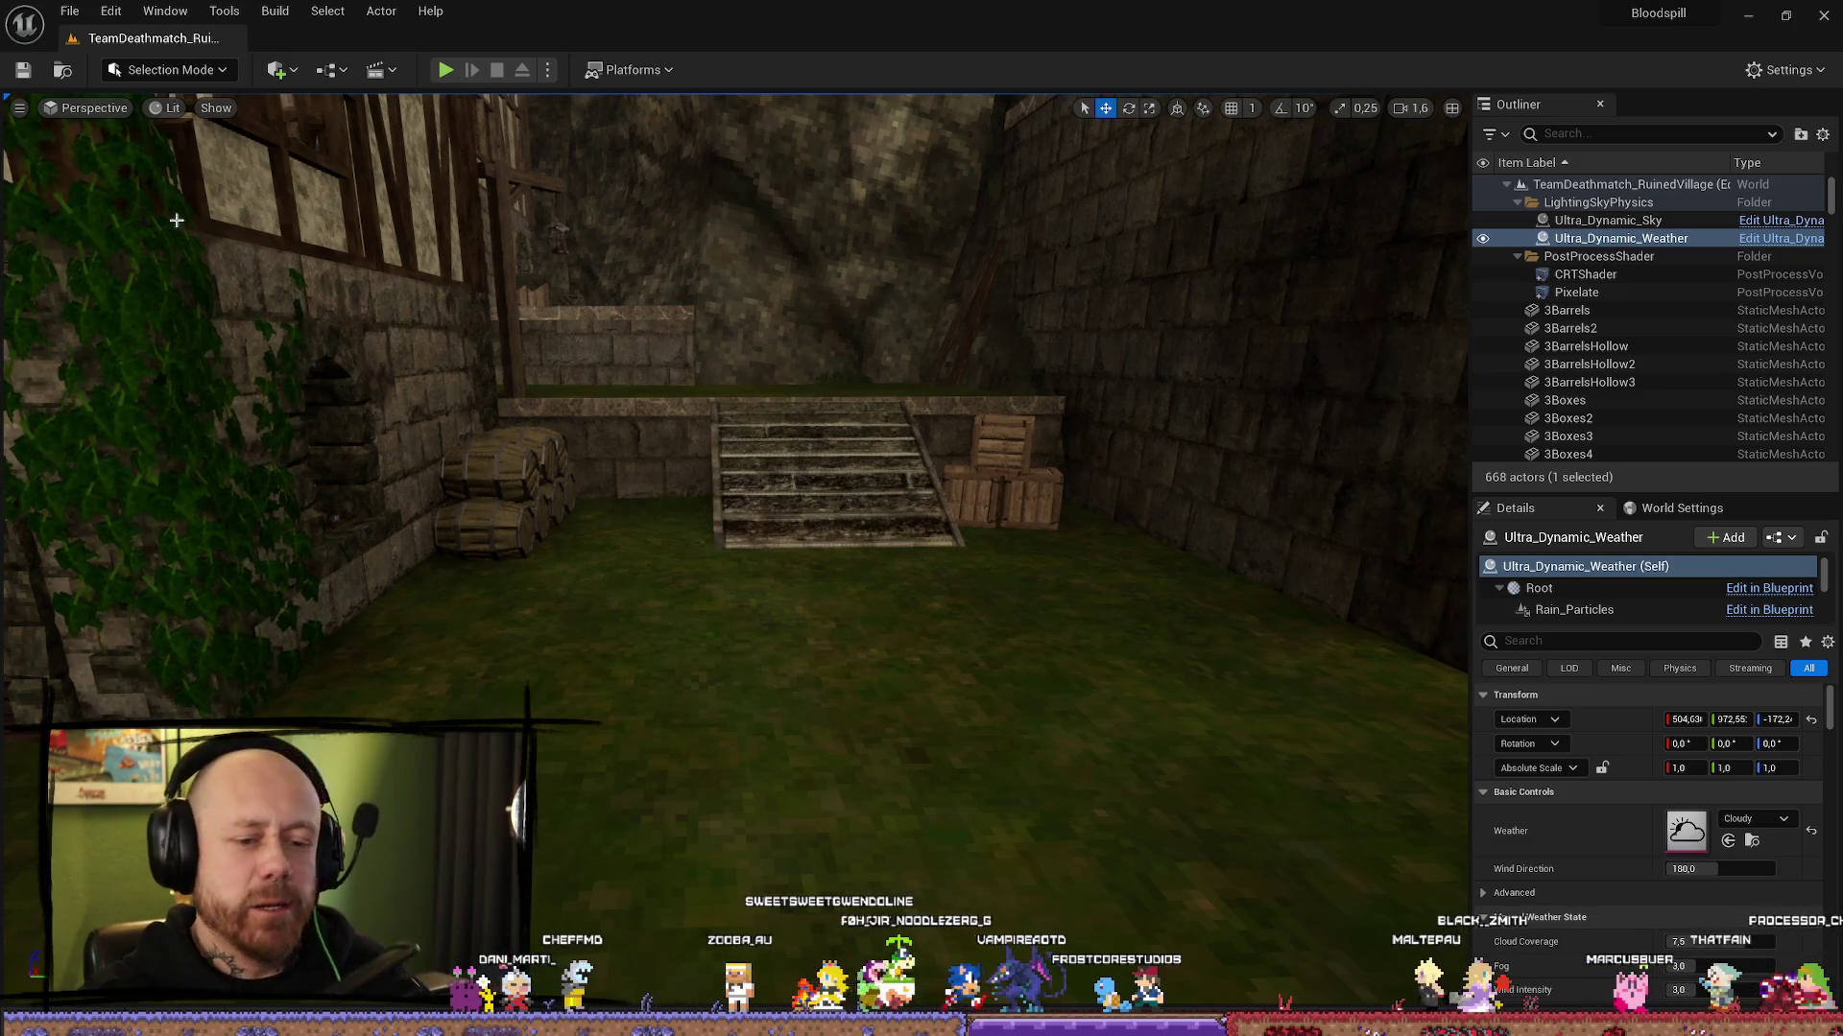
# Step: Frame the weather actor in the viewport and start a play-in-editor test
pyautogui.moveTo(757, 378)
pyautogui.mouseDown()
pyautogui.moveTo(710, 374)
pyautogui.moveTo(710, 335)
pyautogui.moveTo(721, 373)
pyautogui.mouseUp()
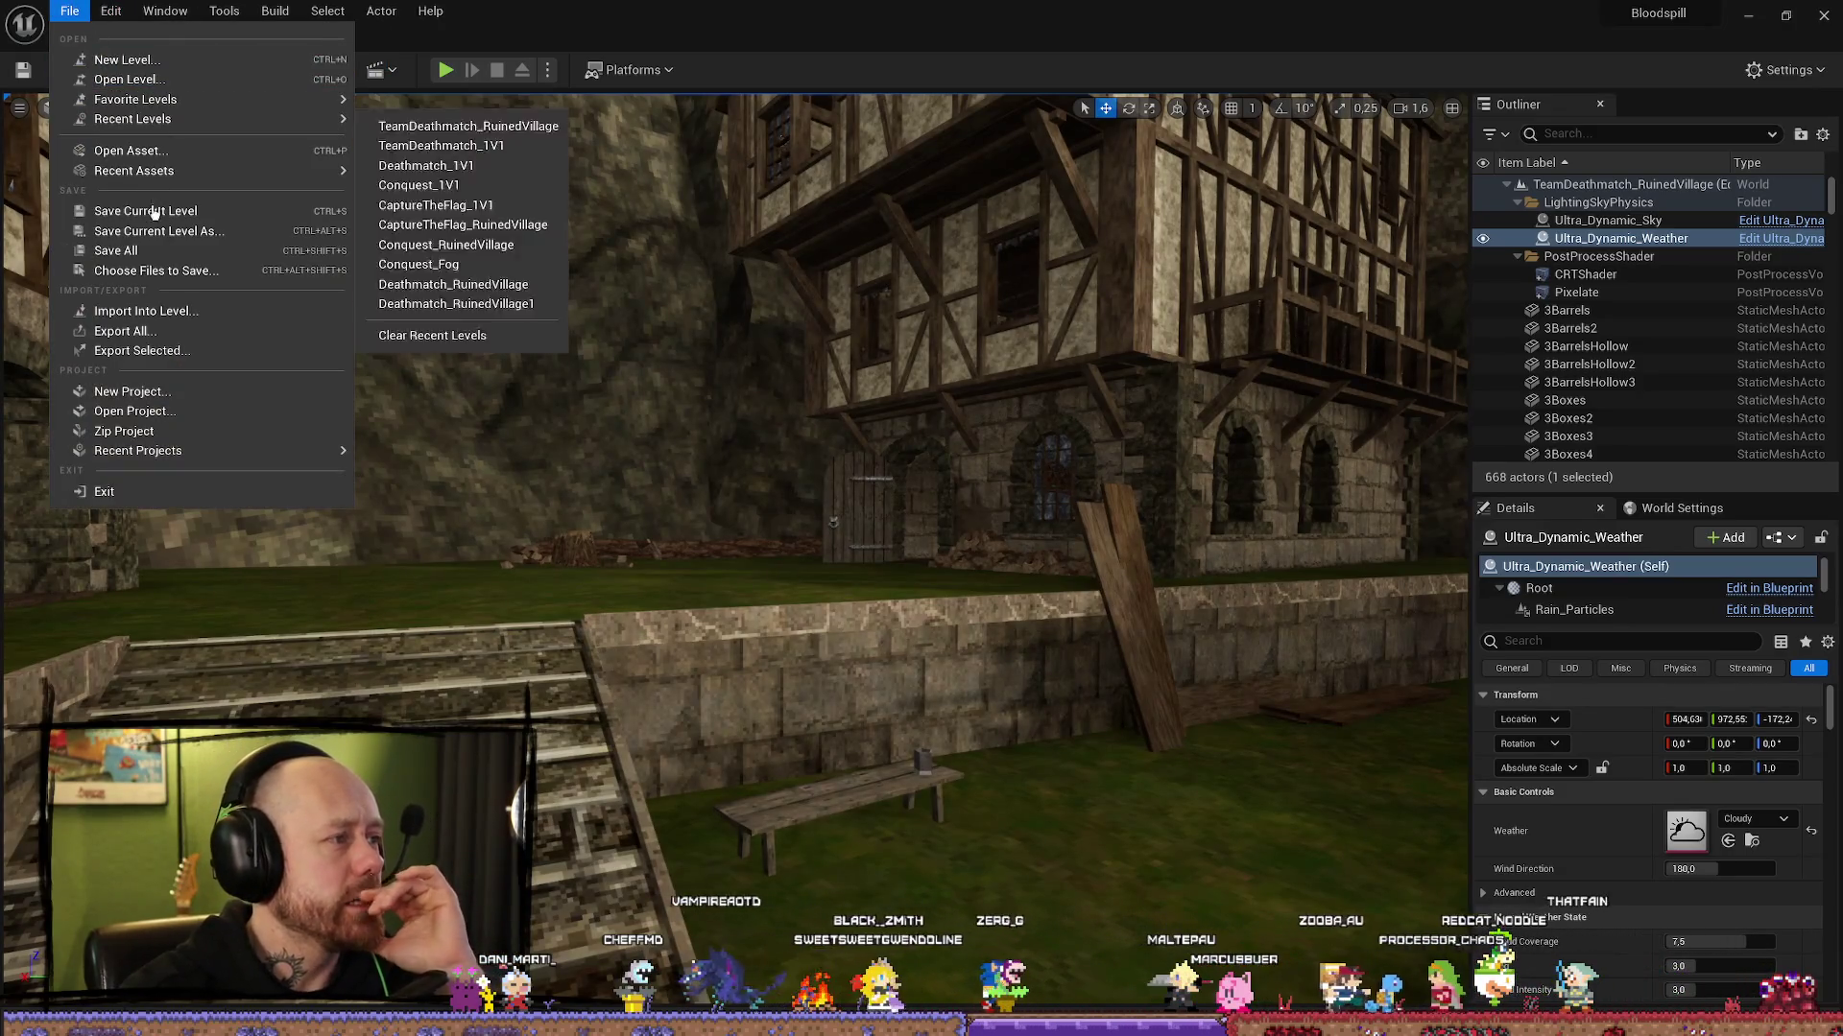
pyautogui.click(173, 246)
pyautogui.press('f')
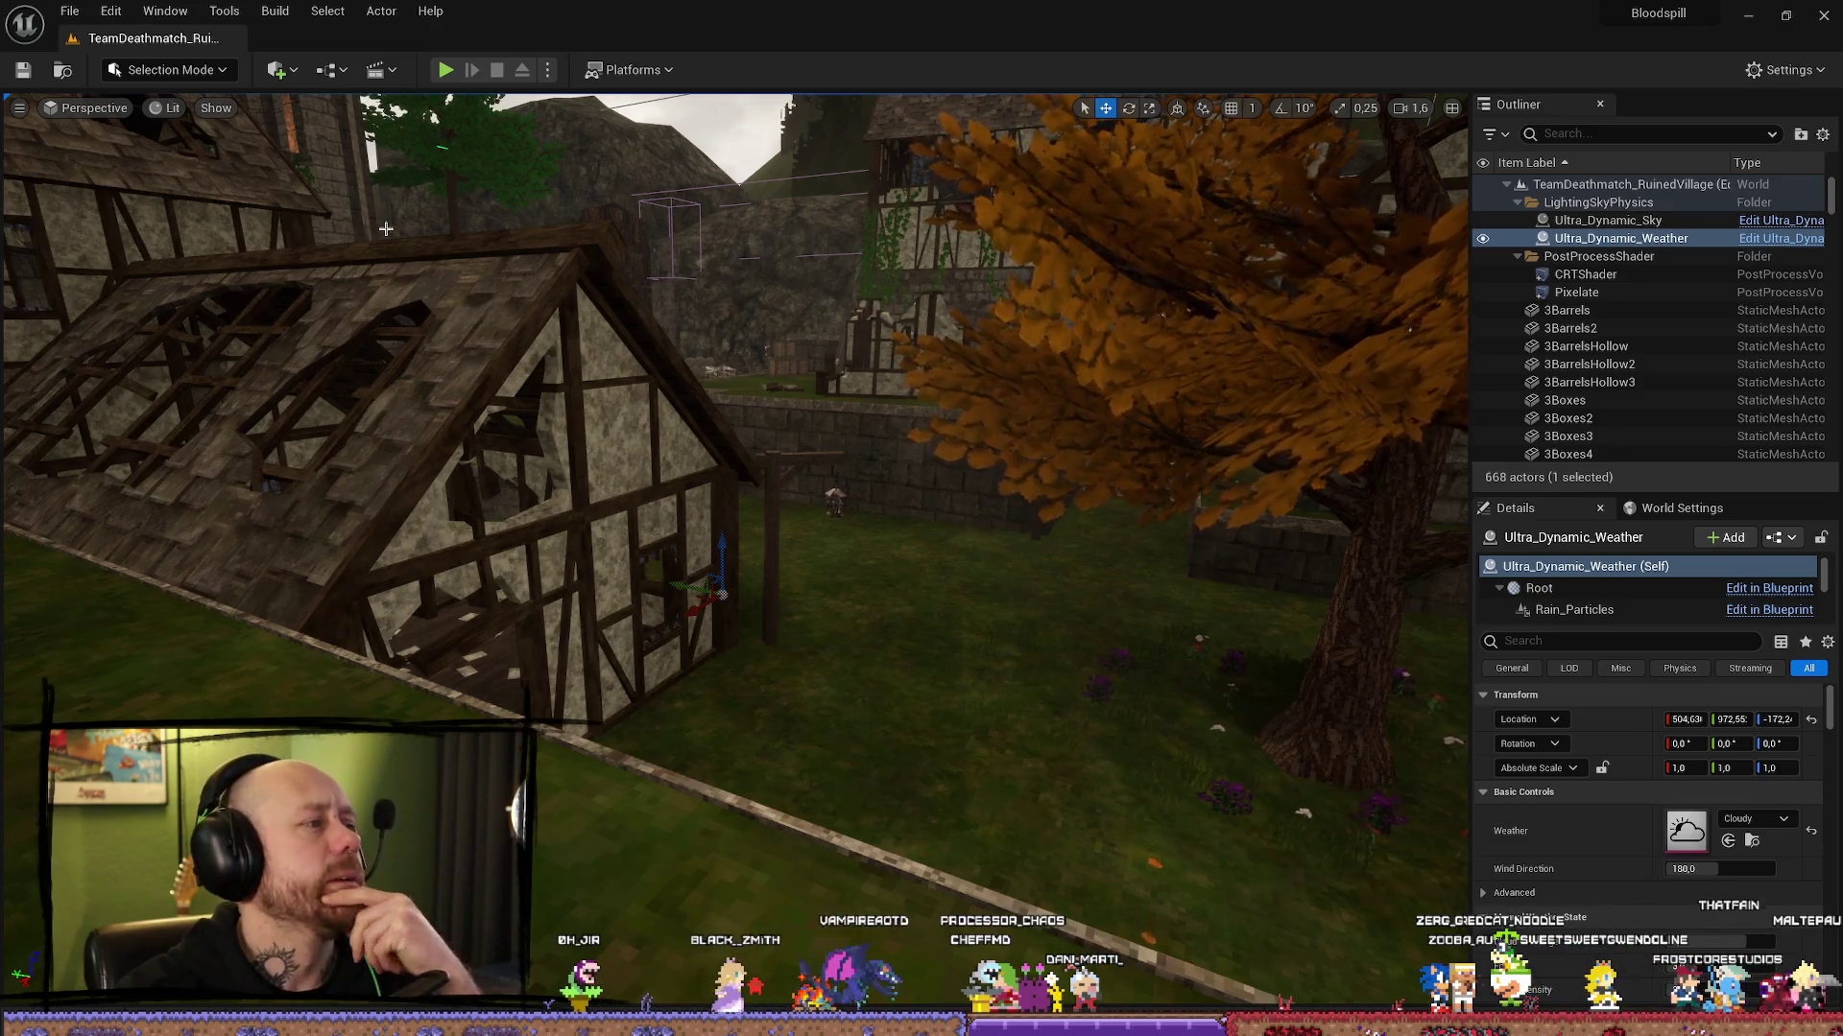
pyautogui.hotkey('alt', 'p')
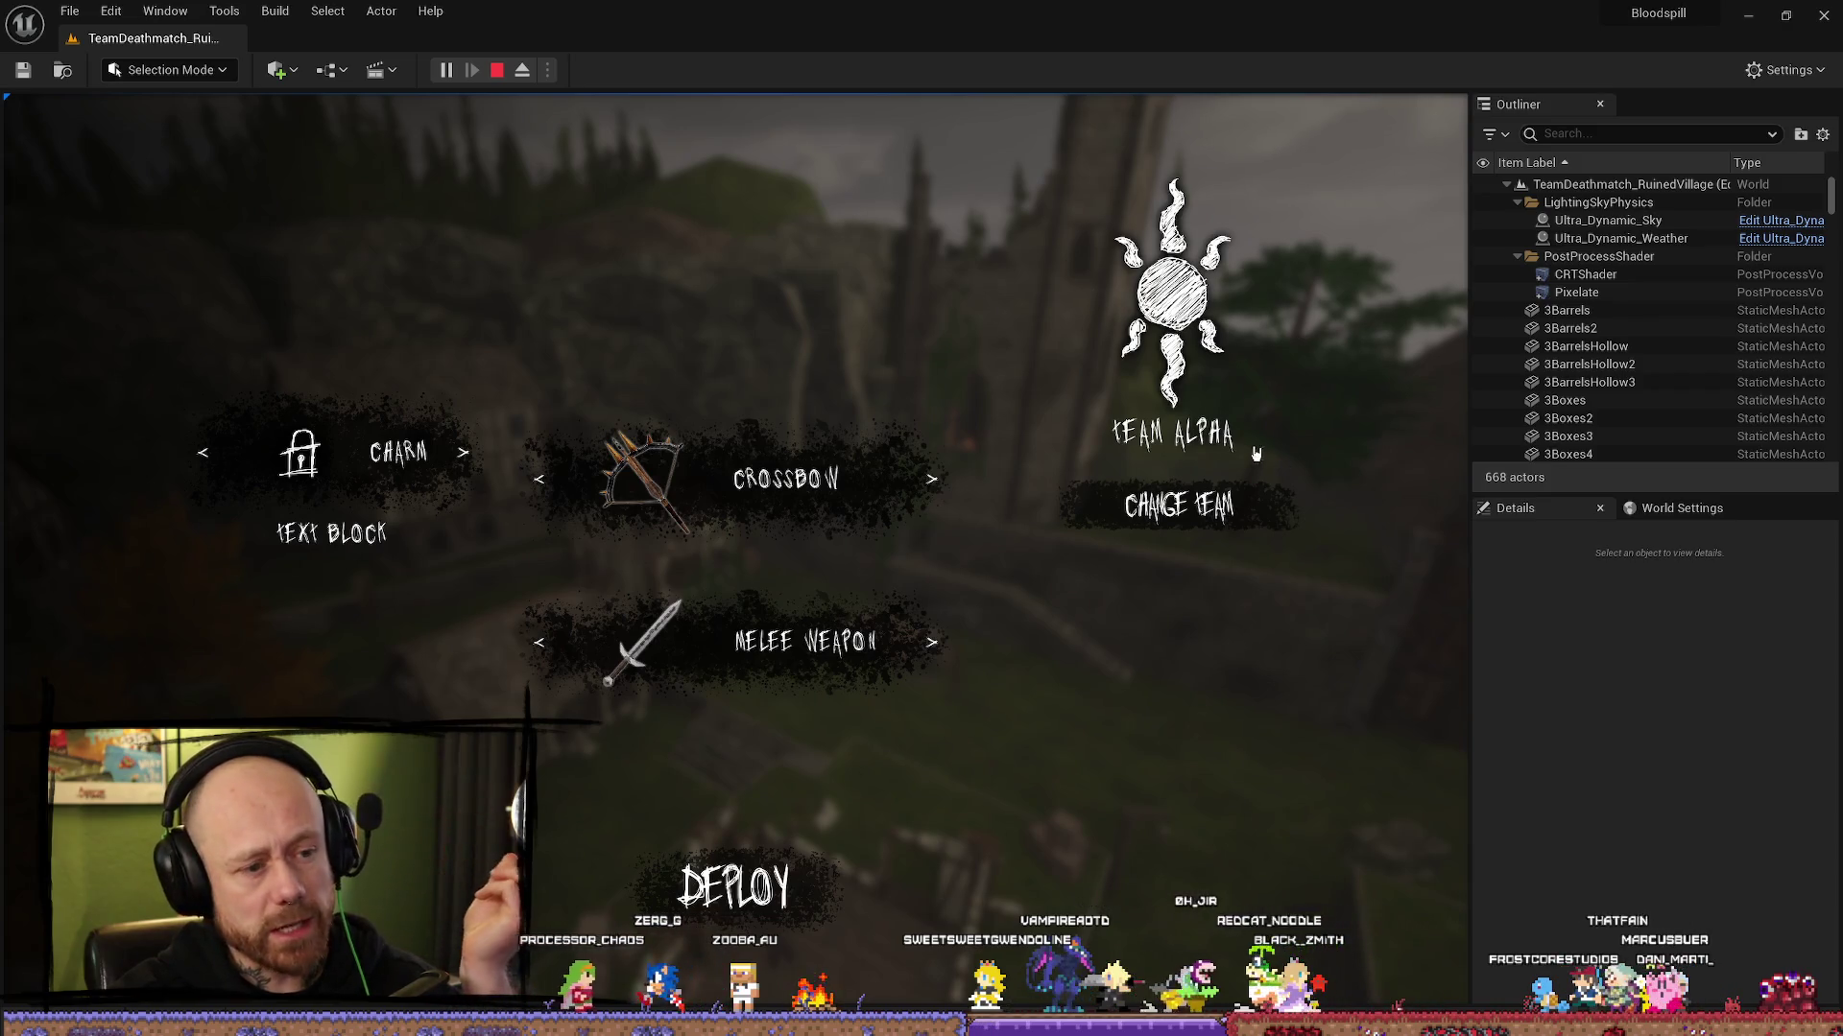
# Step: Toggle the team several times, settle on Team Alpha, and deploy into the match
pyautogui.click(1214, 518)
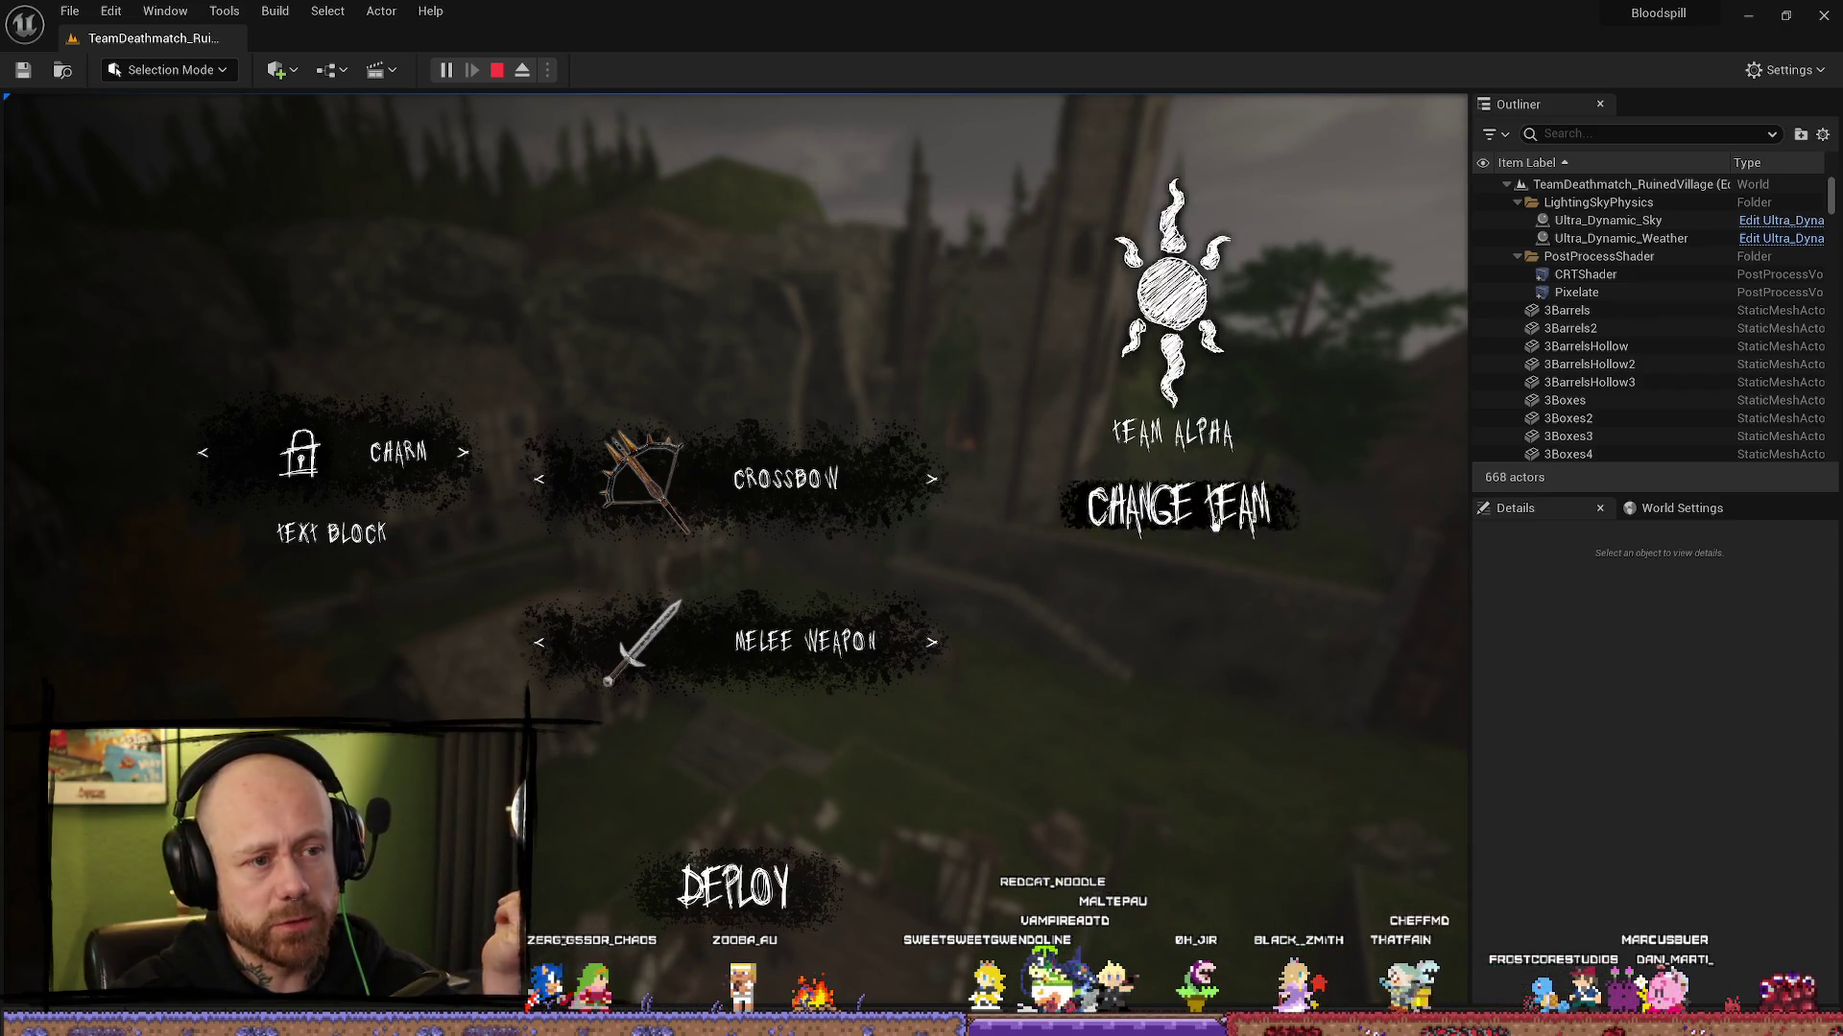
pyautogui.click(1214, 518)
pyautogui.click(1214, 519)
pyautogui.click(1214, 518)
pyautogui.click(1179, 509)
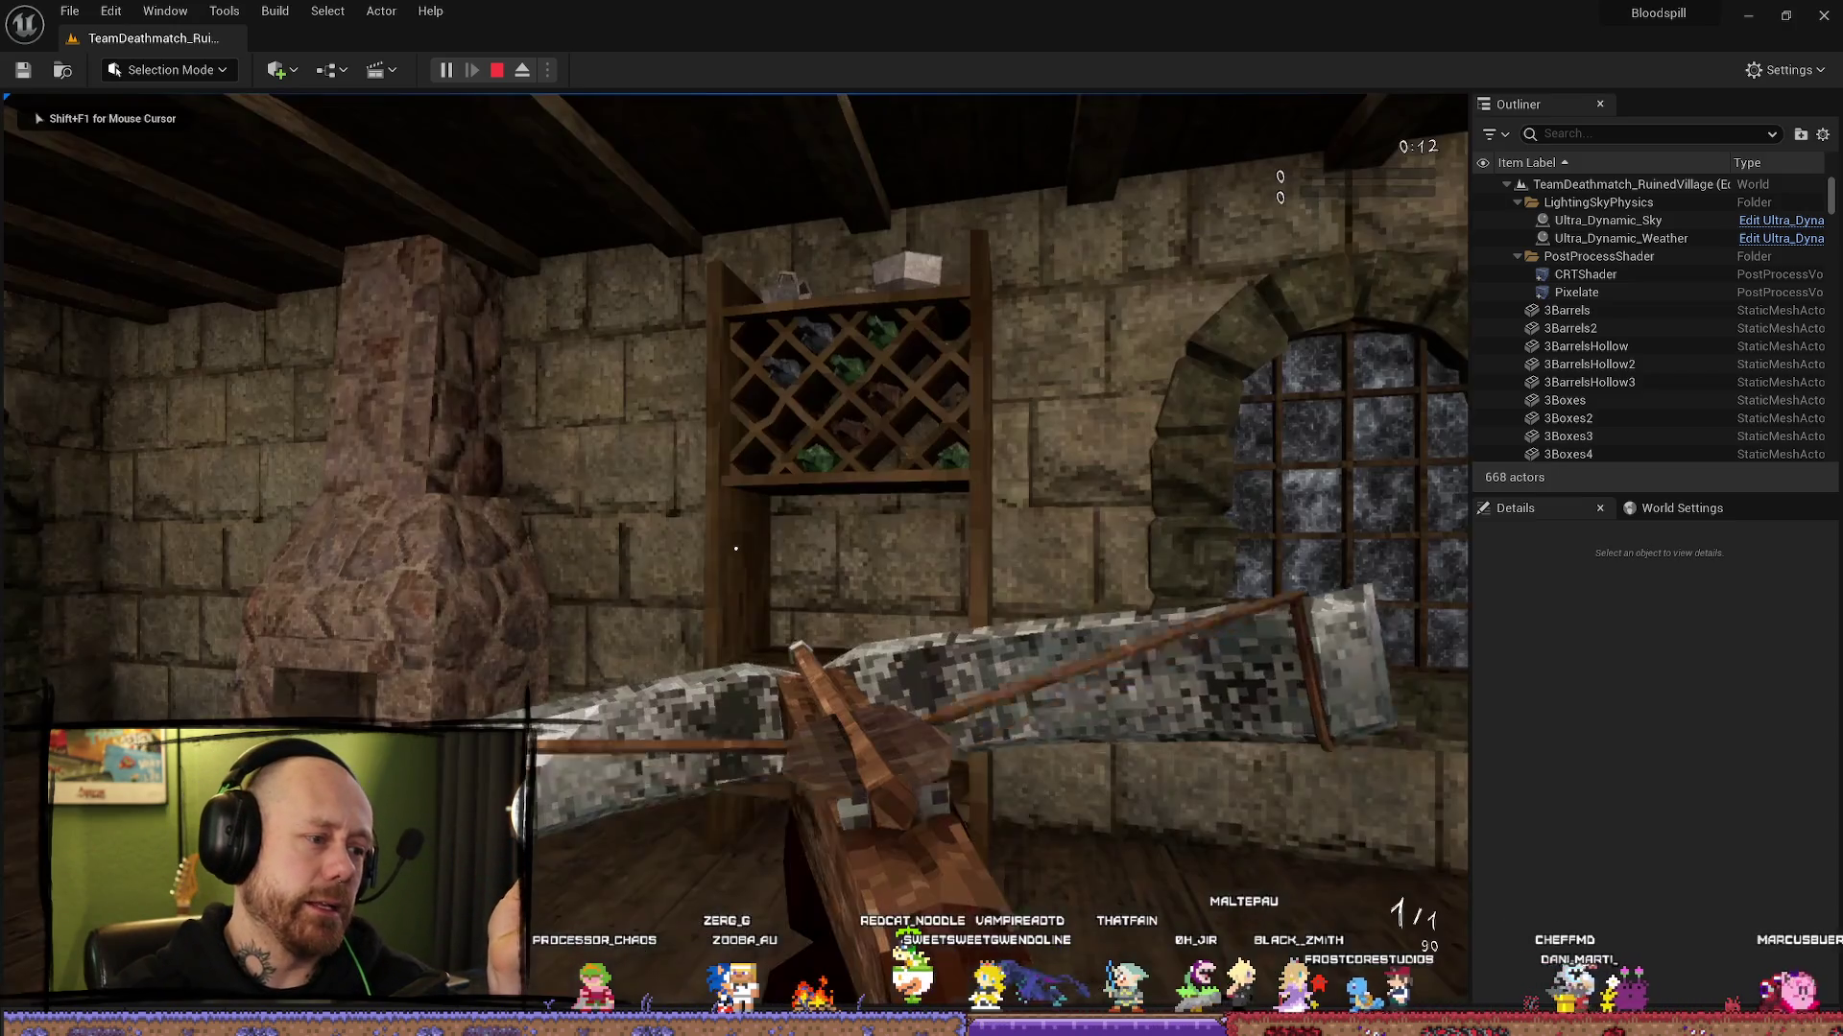
pyautogui.click(734, 888)
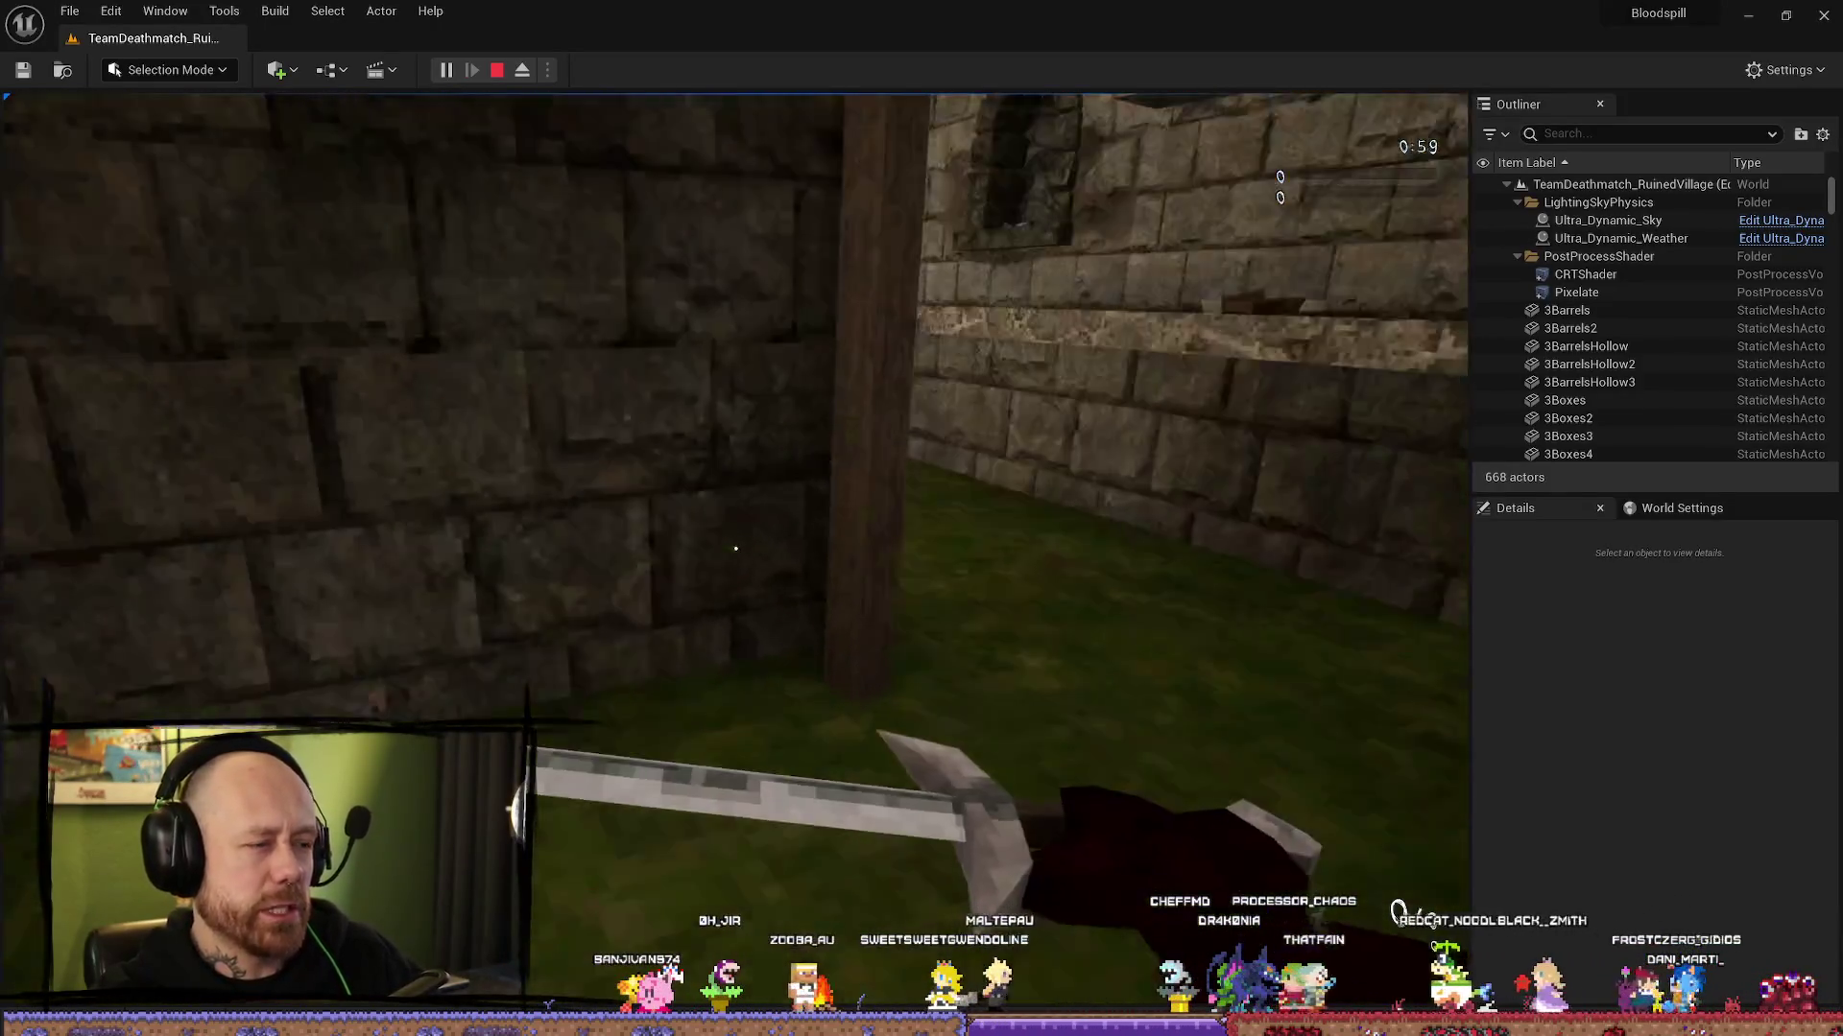
# Step: Walk across the courtyard toward the wooden stairs, then stop the session
pyautogui.press('w')
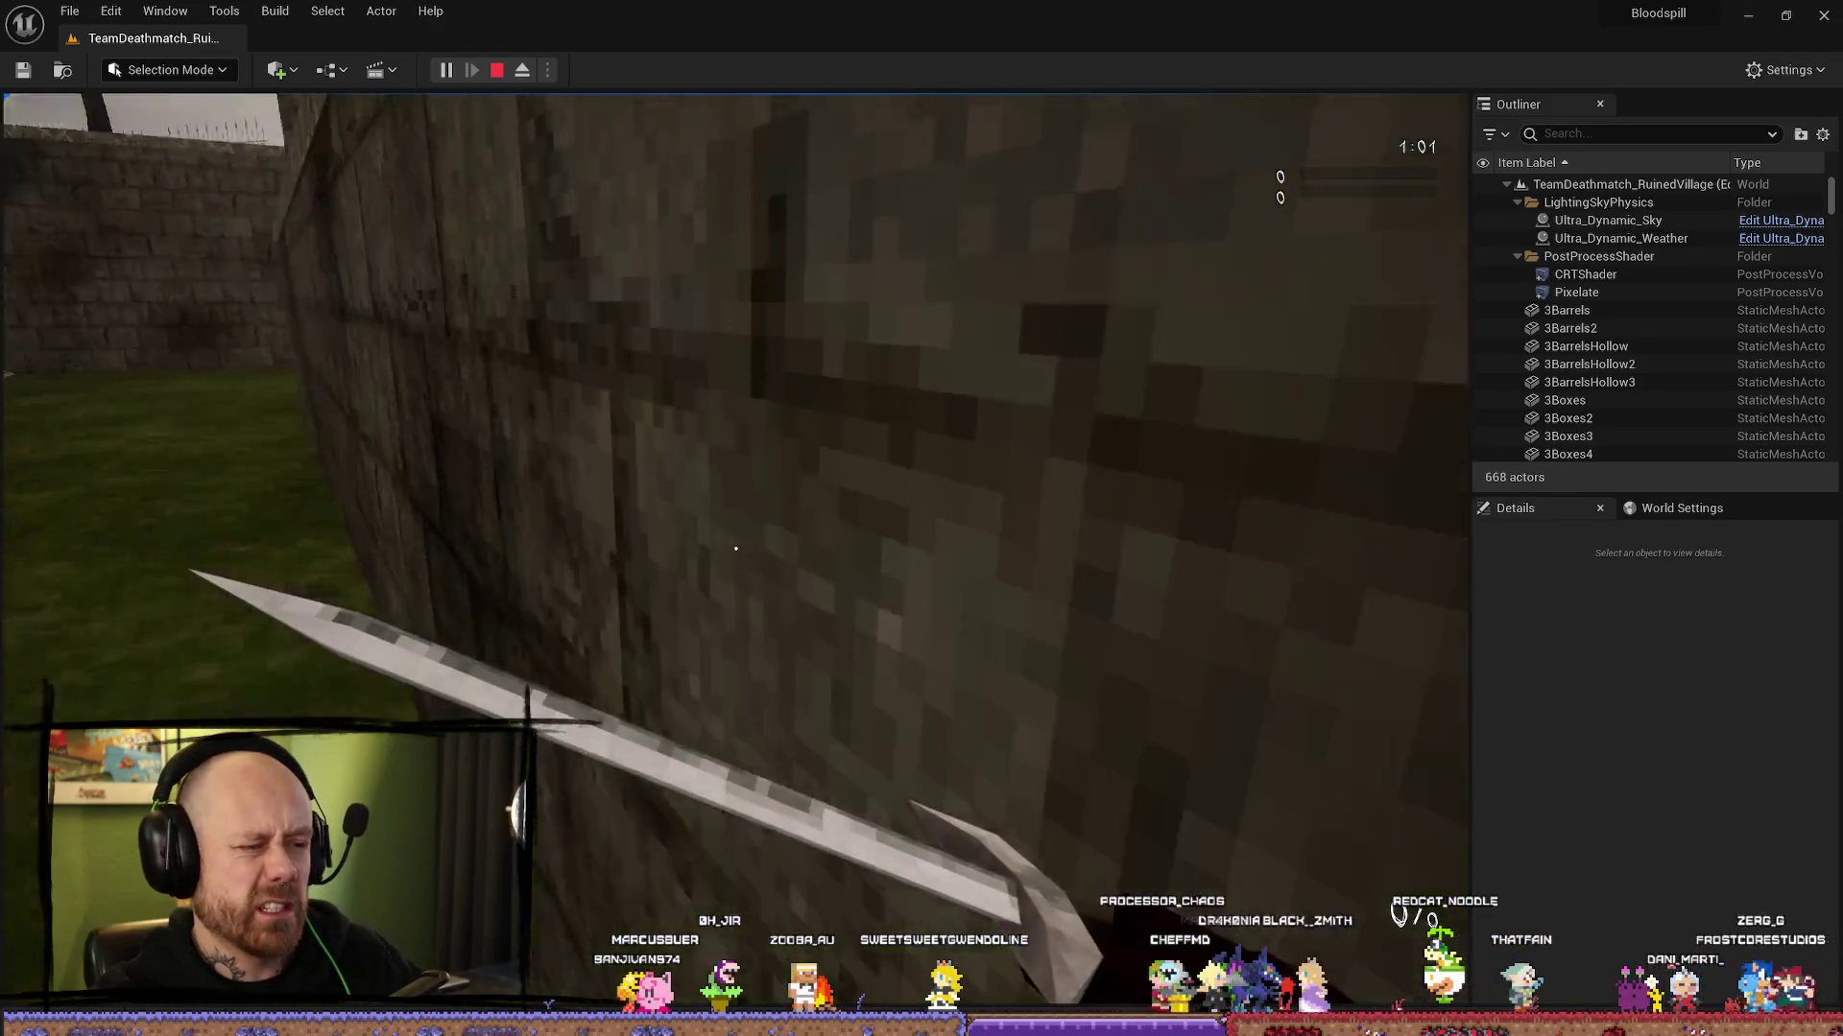
pyautogui.press('w')
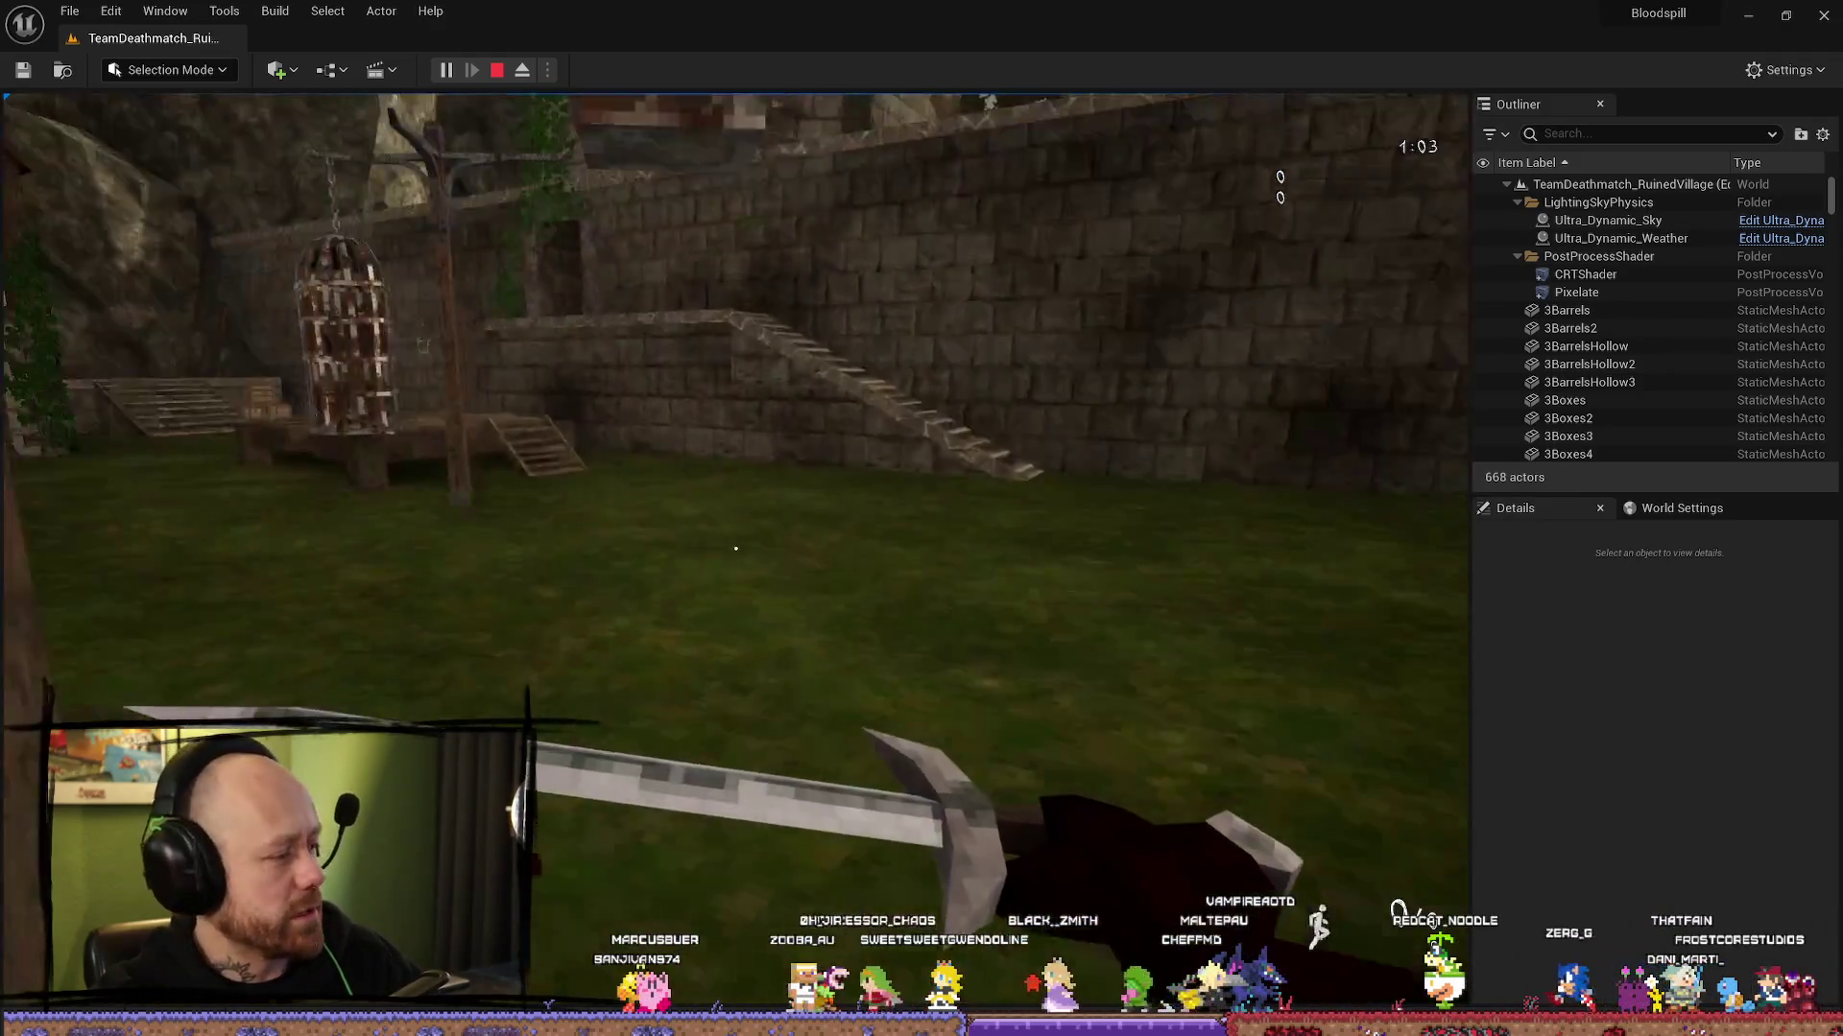
pyautogui.press('w')
pyautogui.press('Escape')
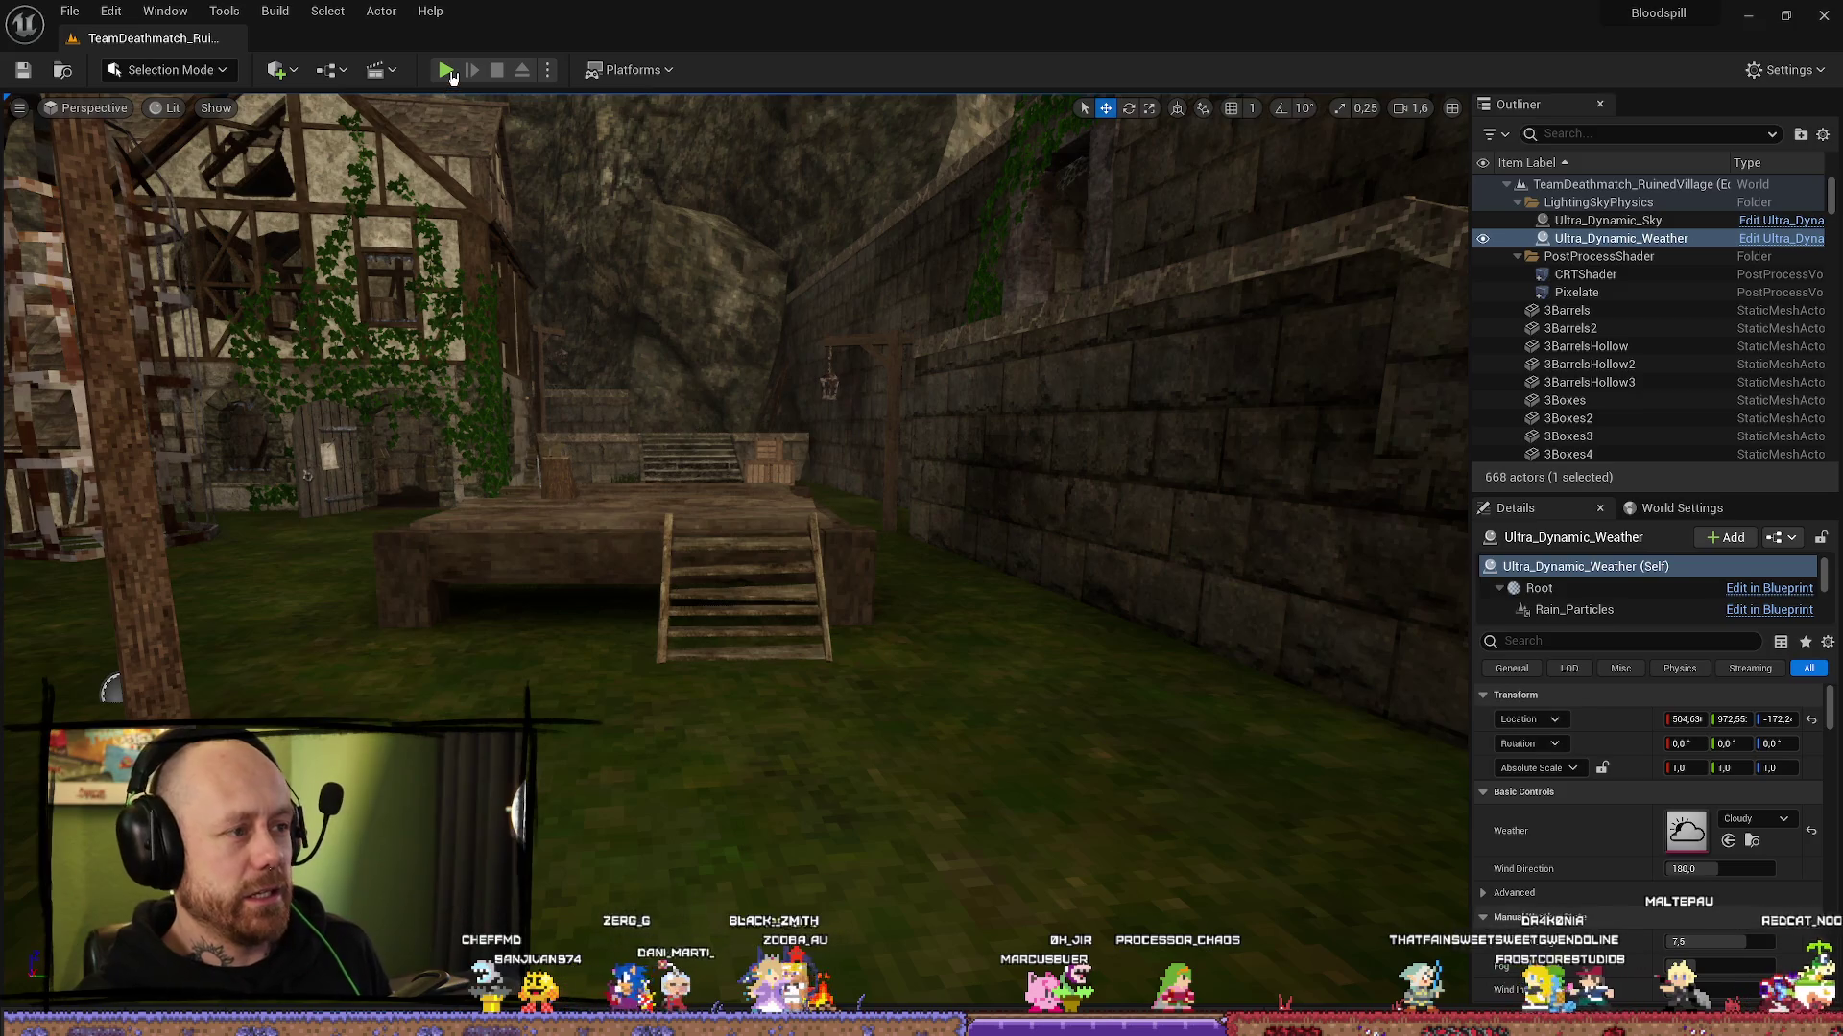
# Step: Start another play test in fullscreen with the mouse captured by the game
pyautogui.click(447, 72)
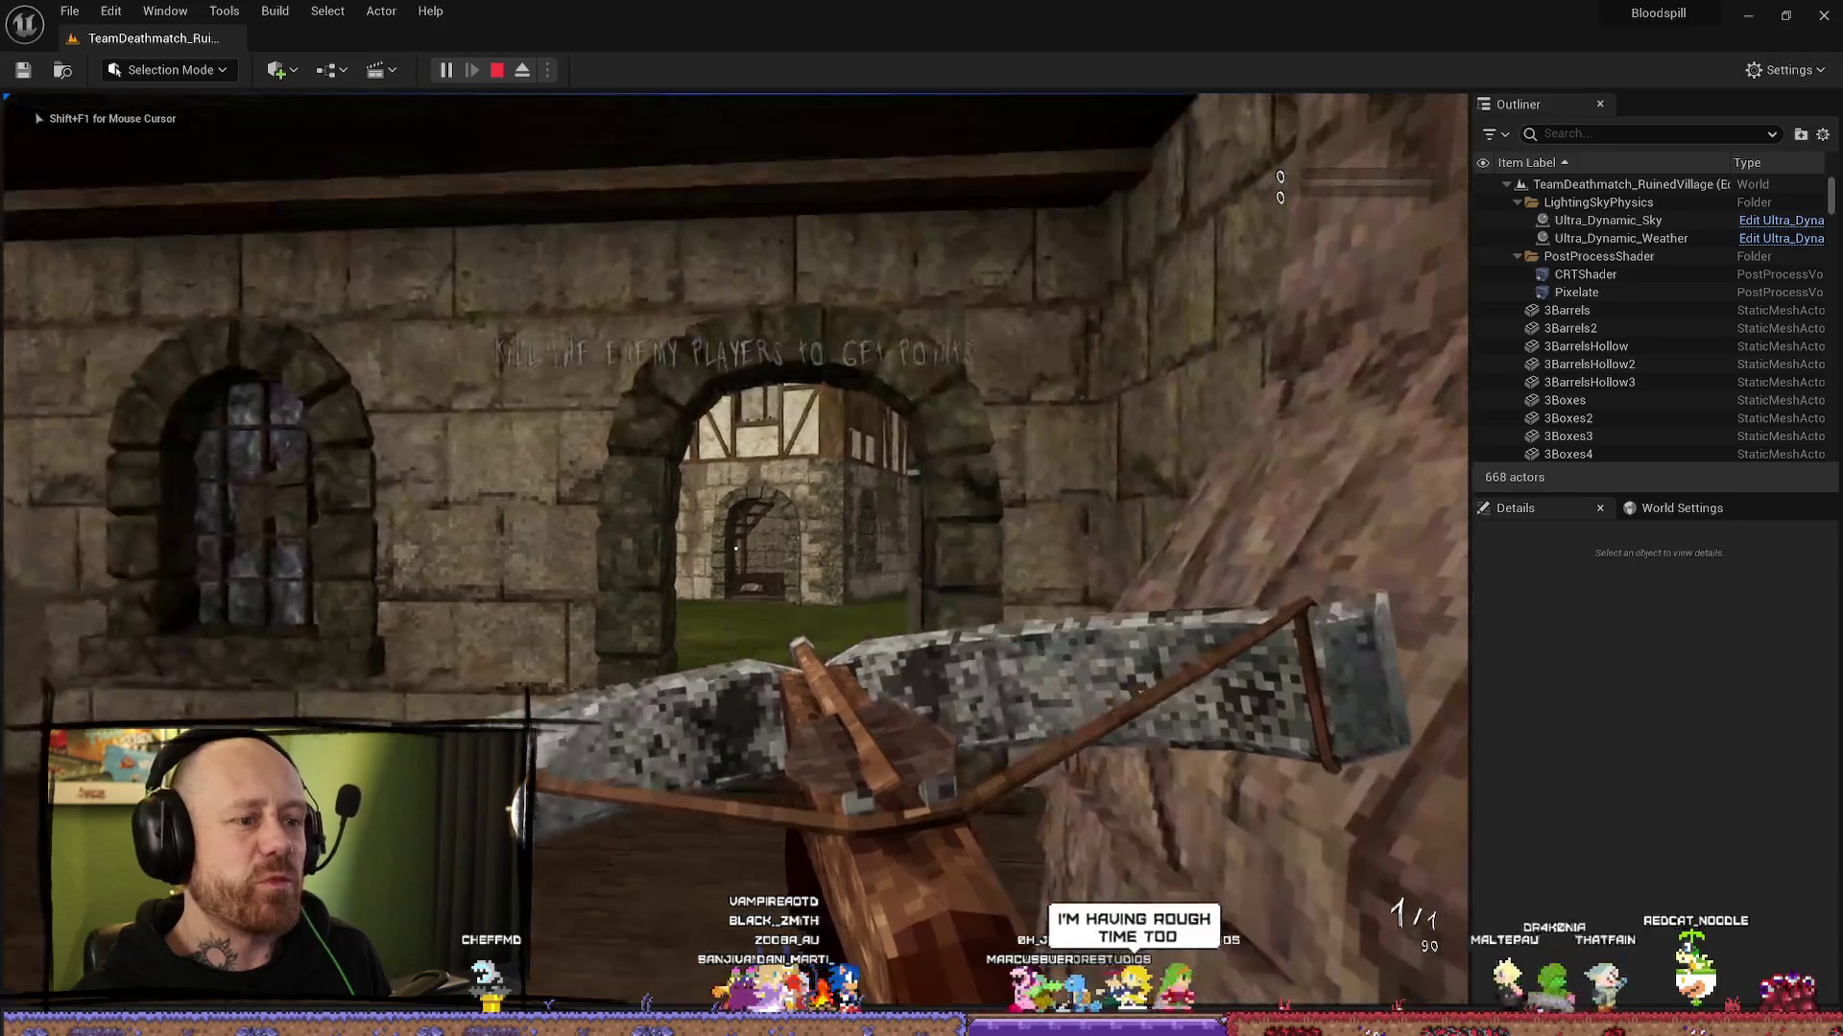
pyautogui.press('F11')
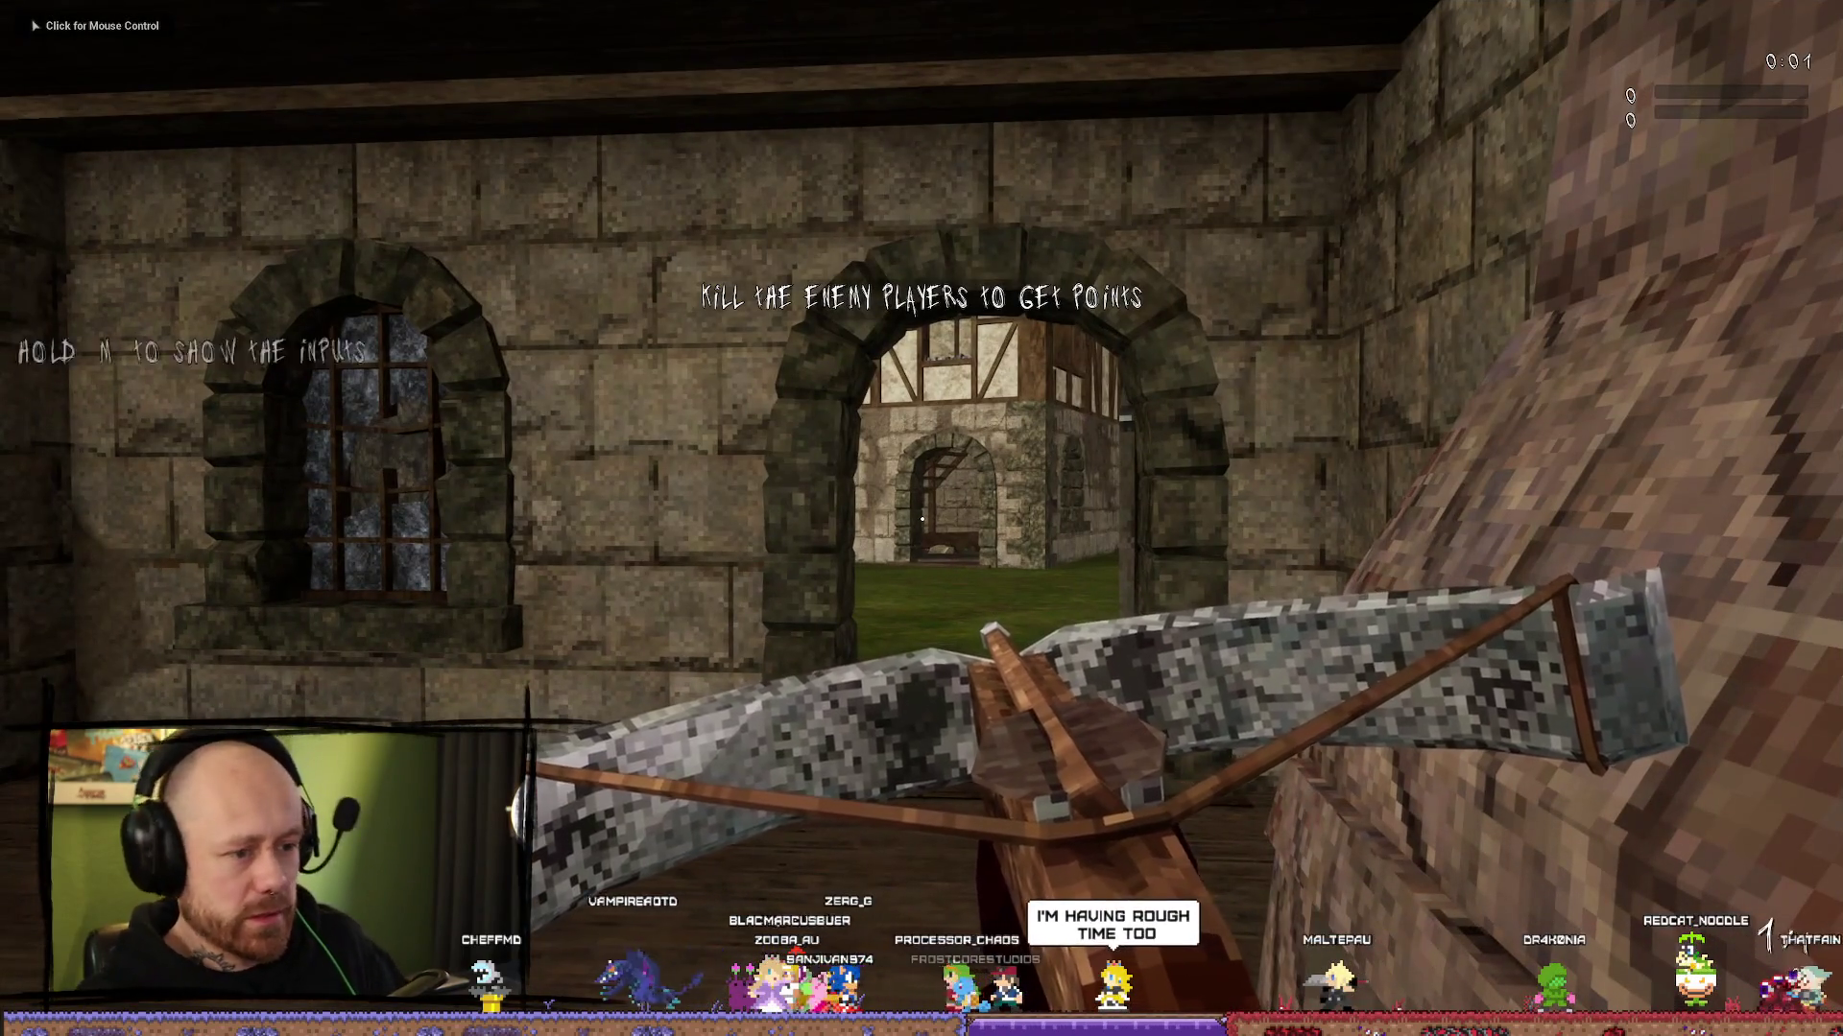
pyautogui.click(921, 518)
# Step: Walk through the village past the timber house, tree and stairs, then exit the game
pyautogui.press('w')
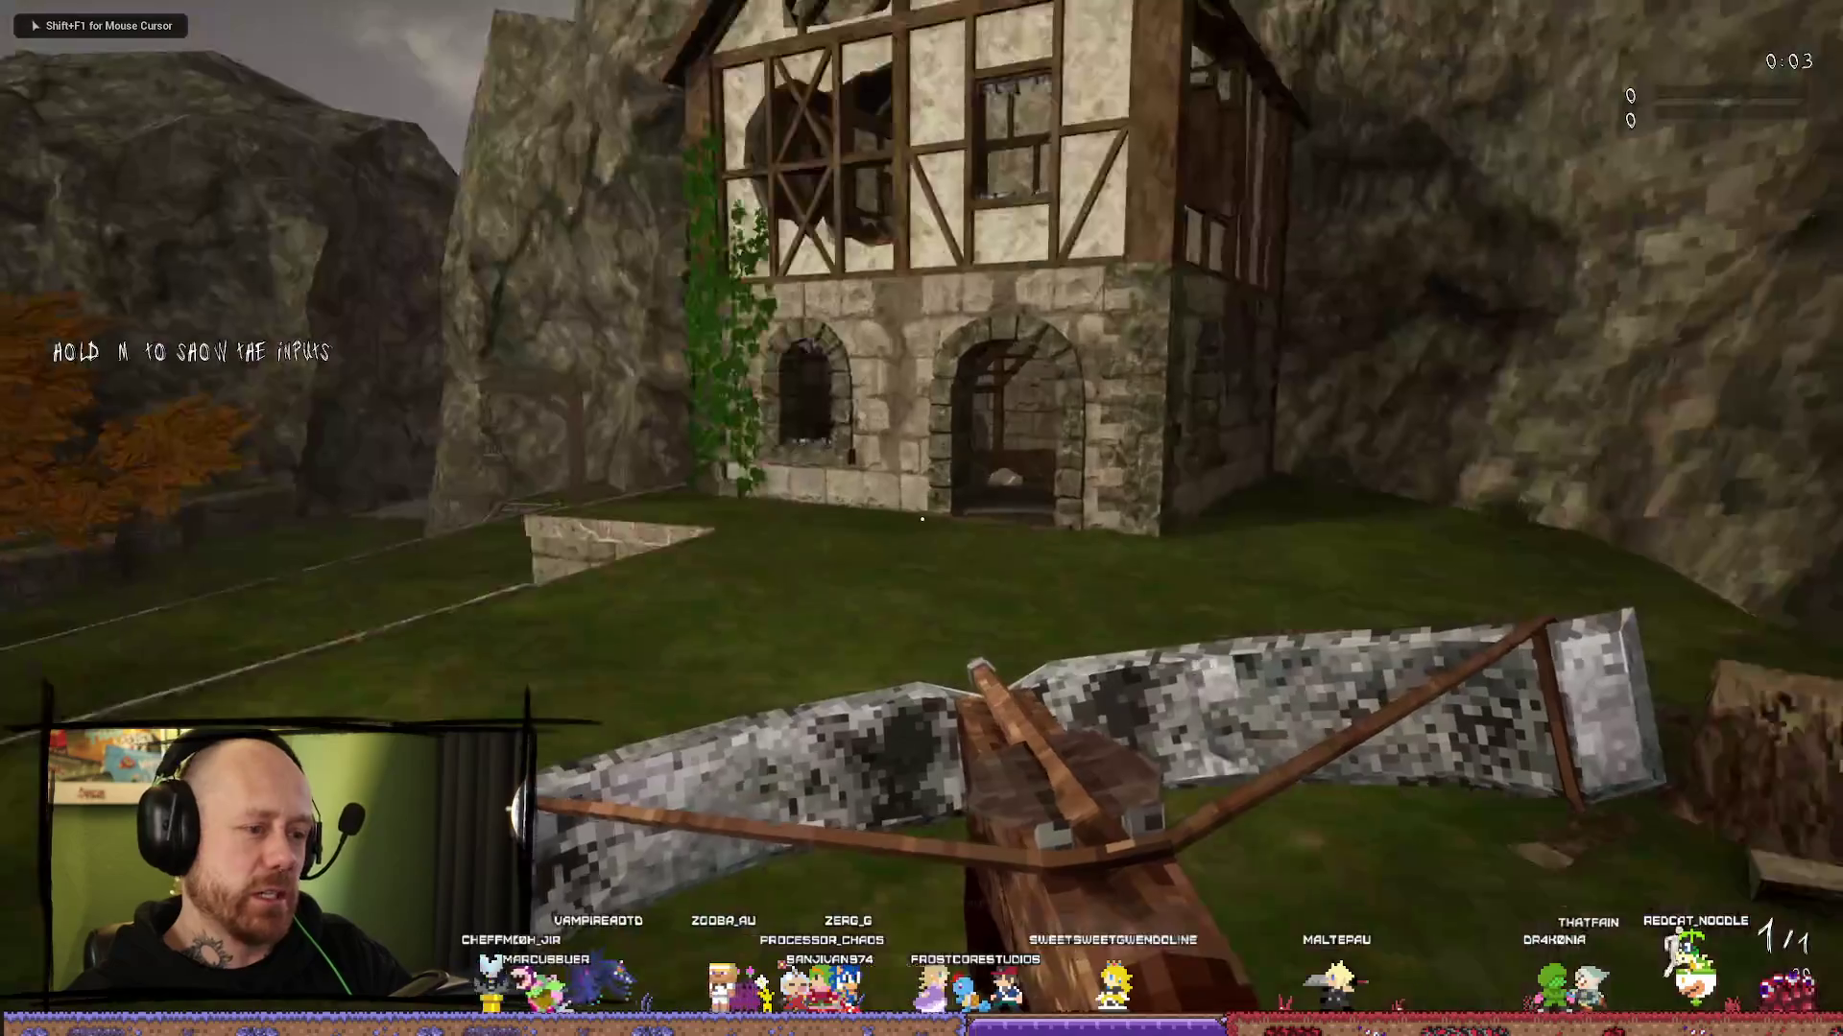
pyautogui.press('w')
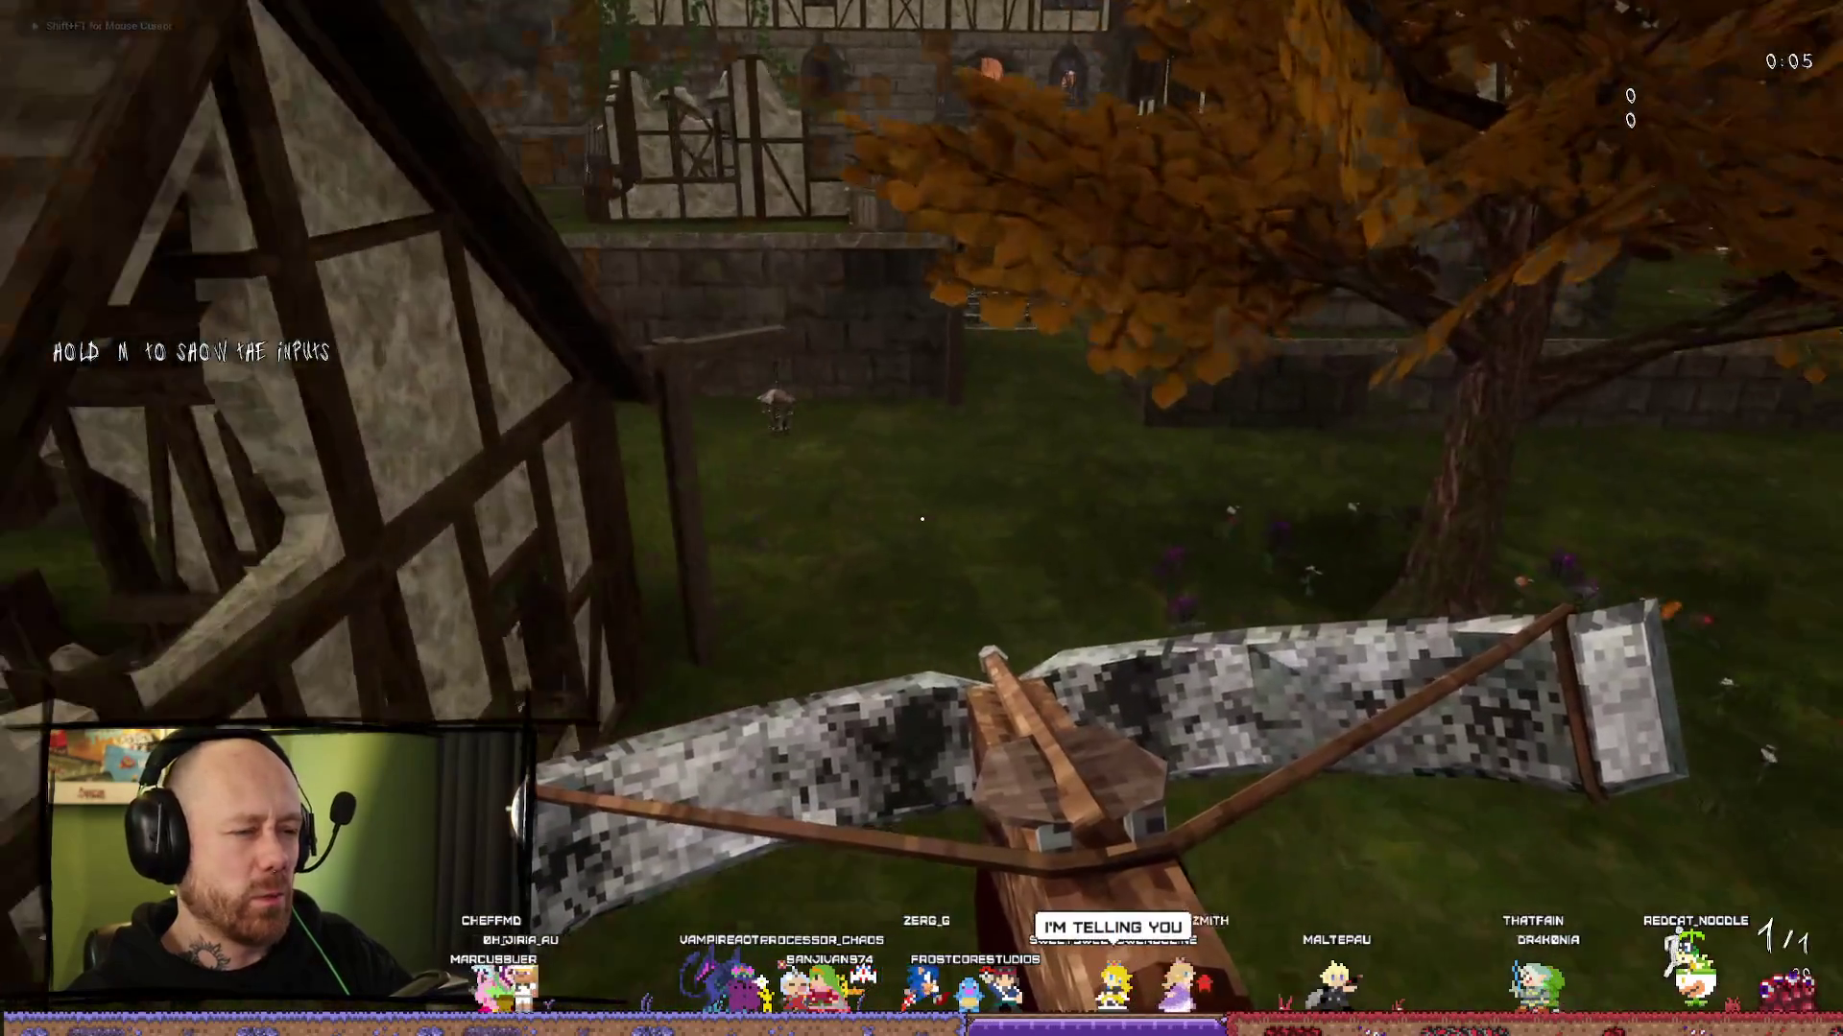
pyautogui.press('w')
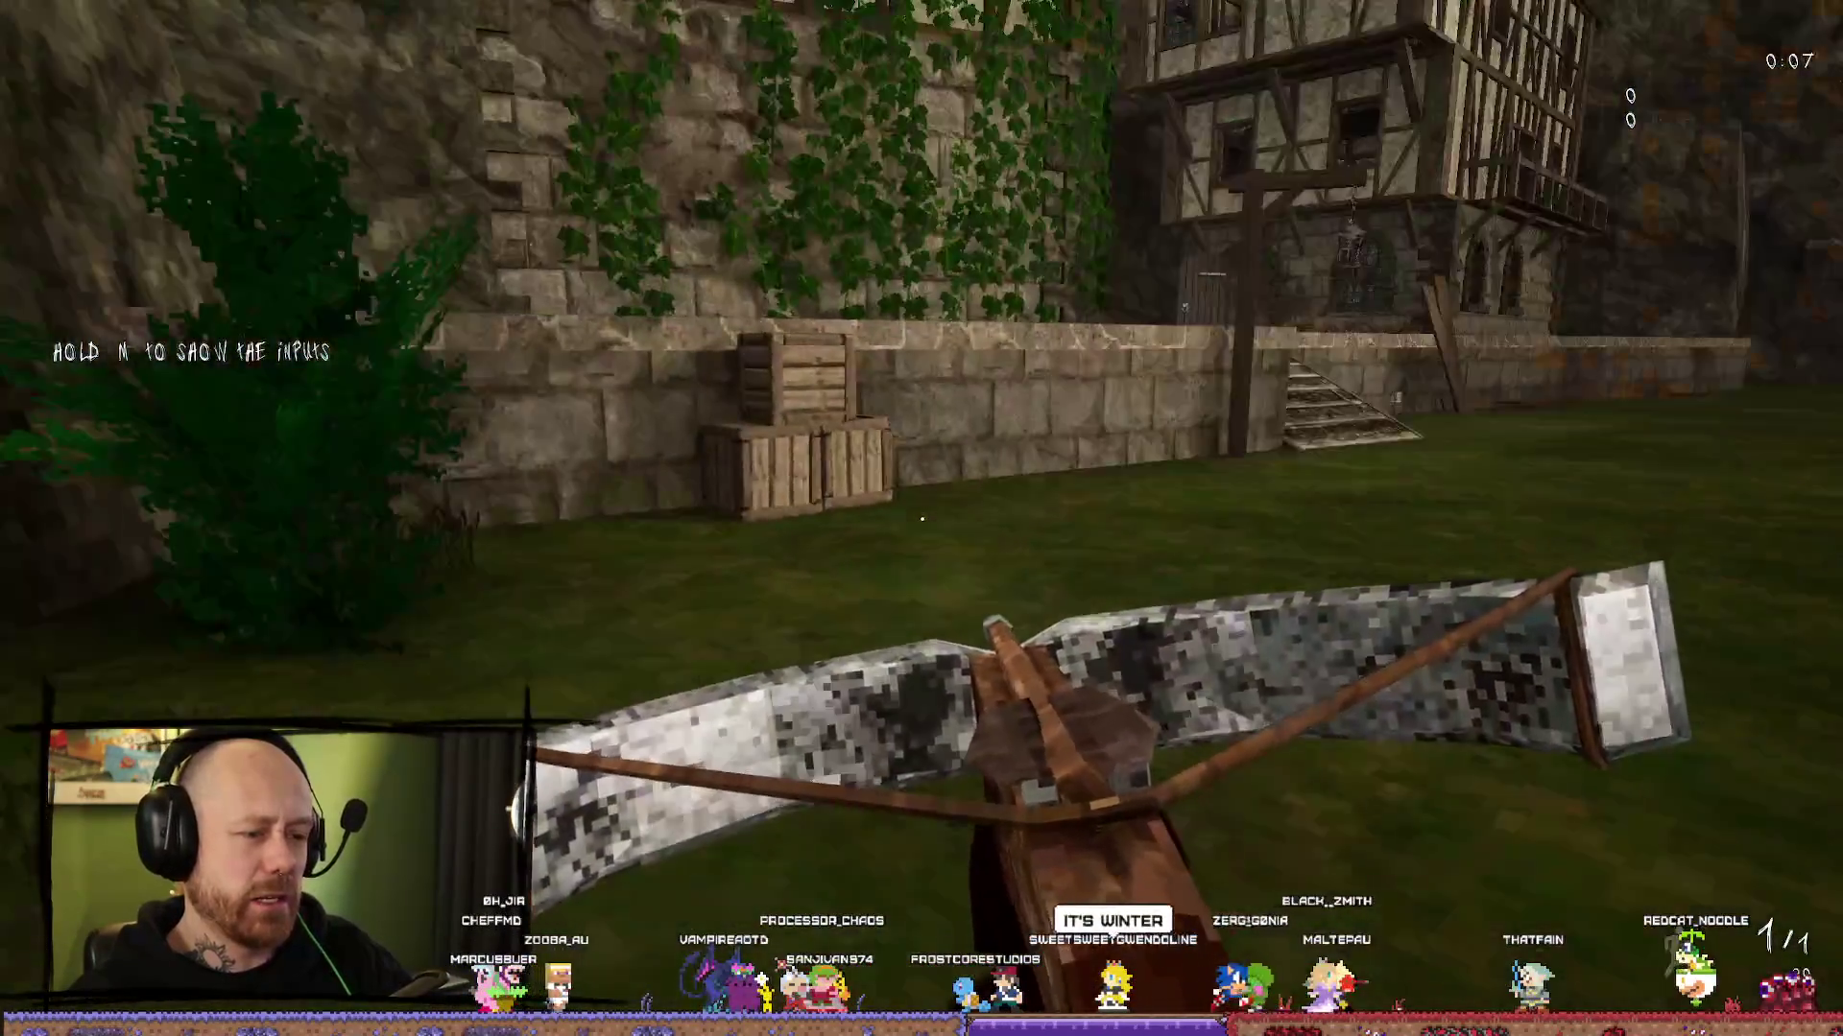
pyautogui.press('w')
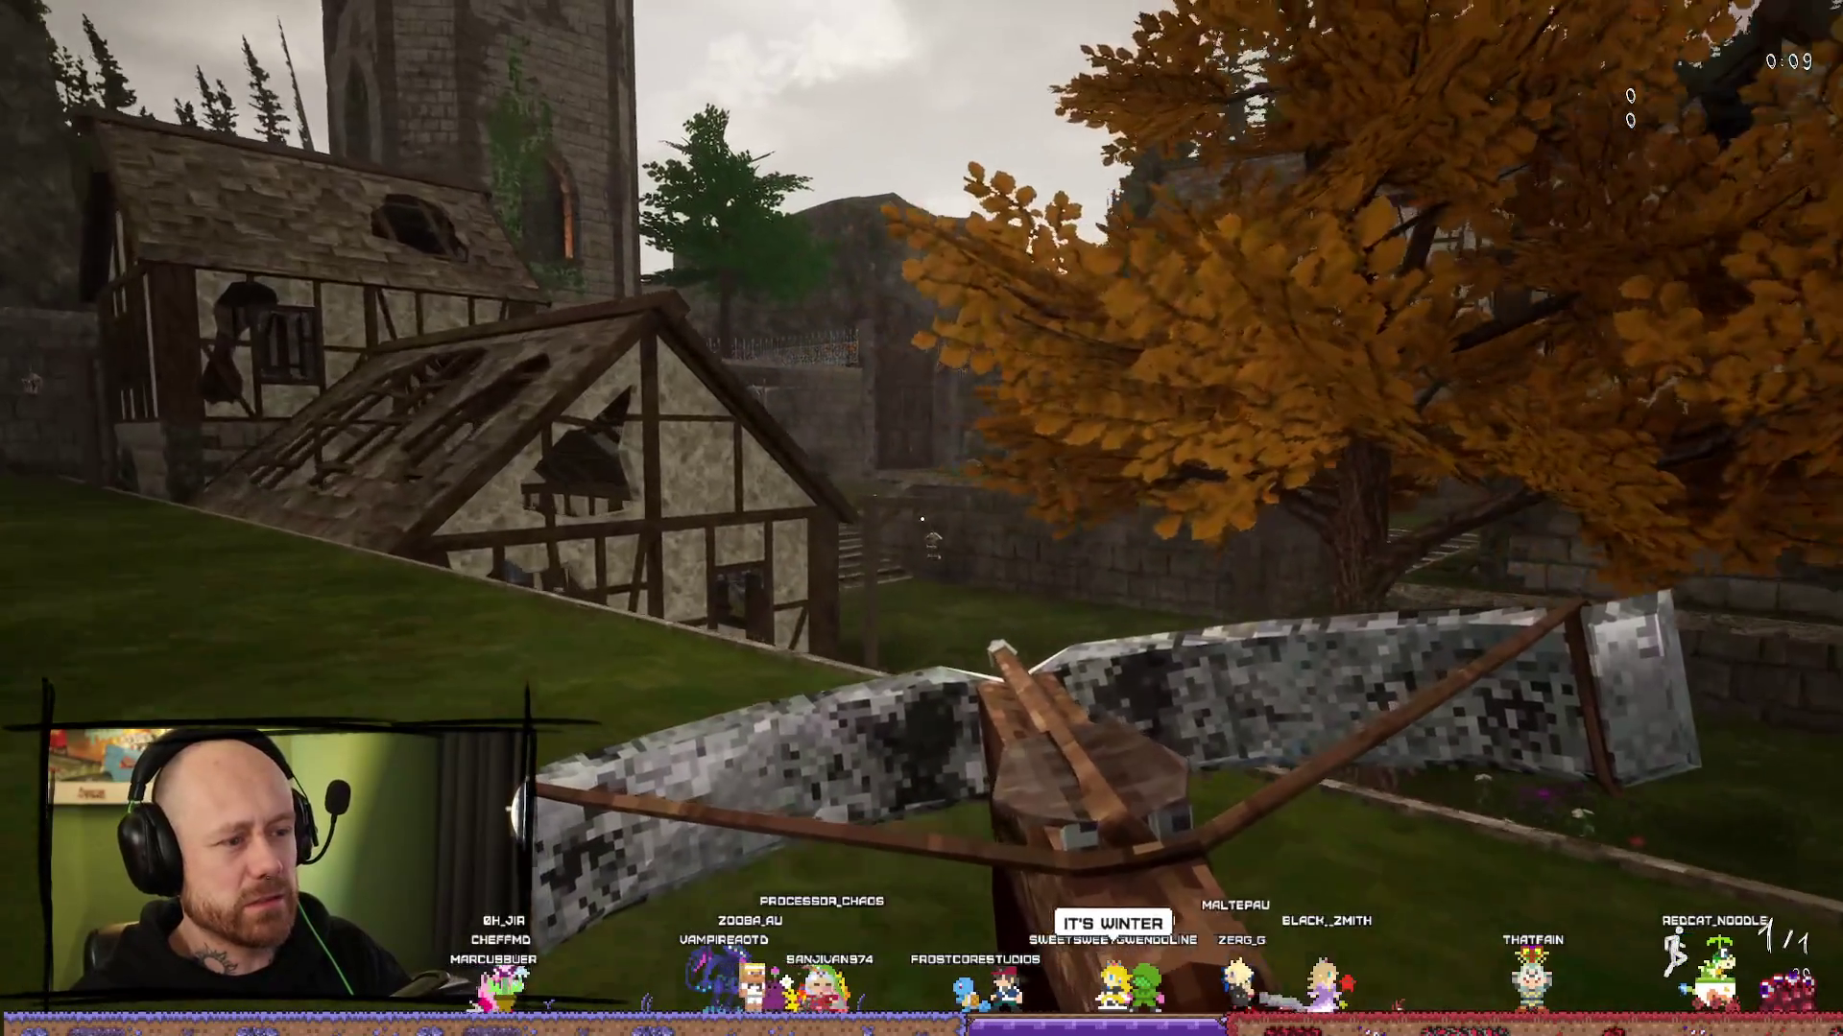
pyautogui.press('w')
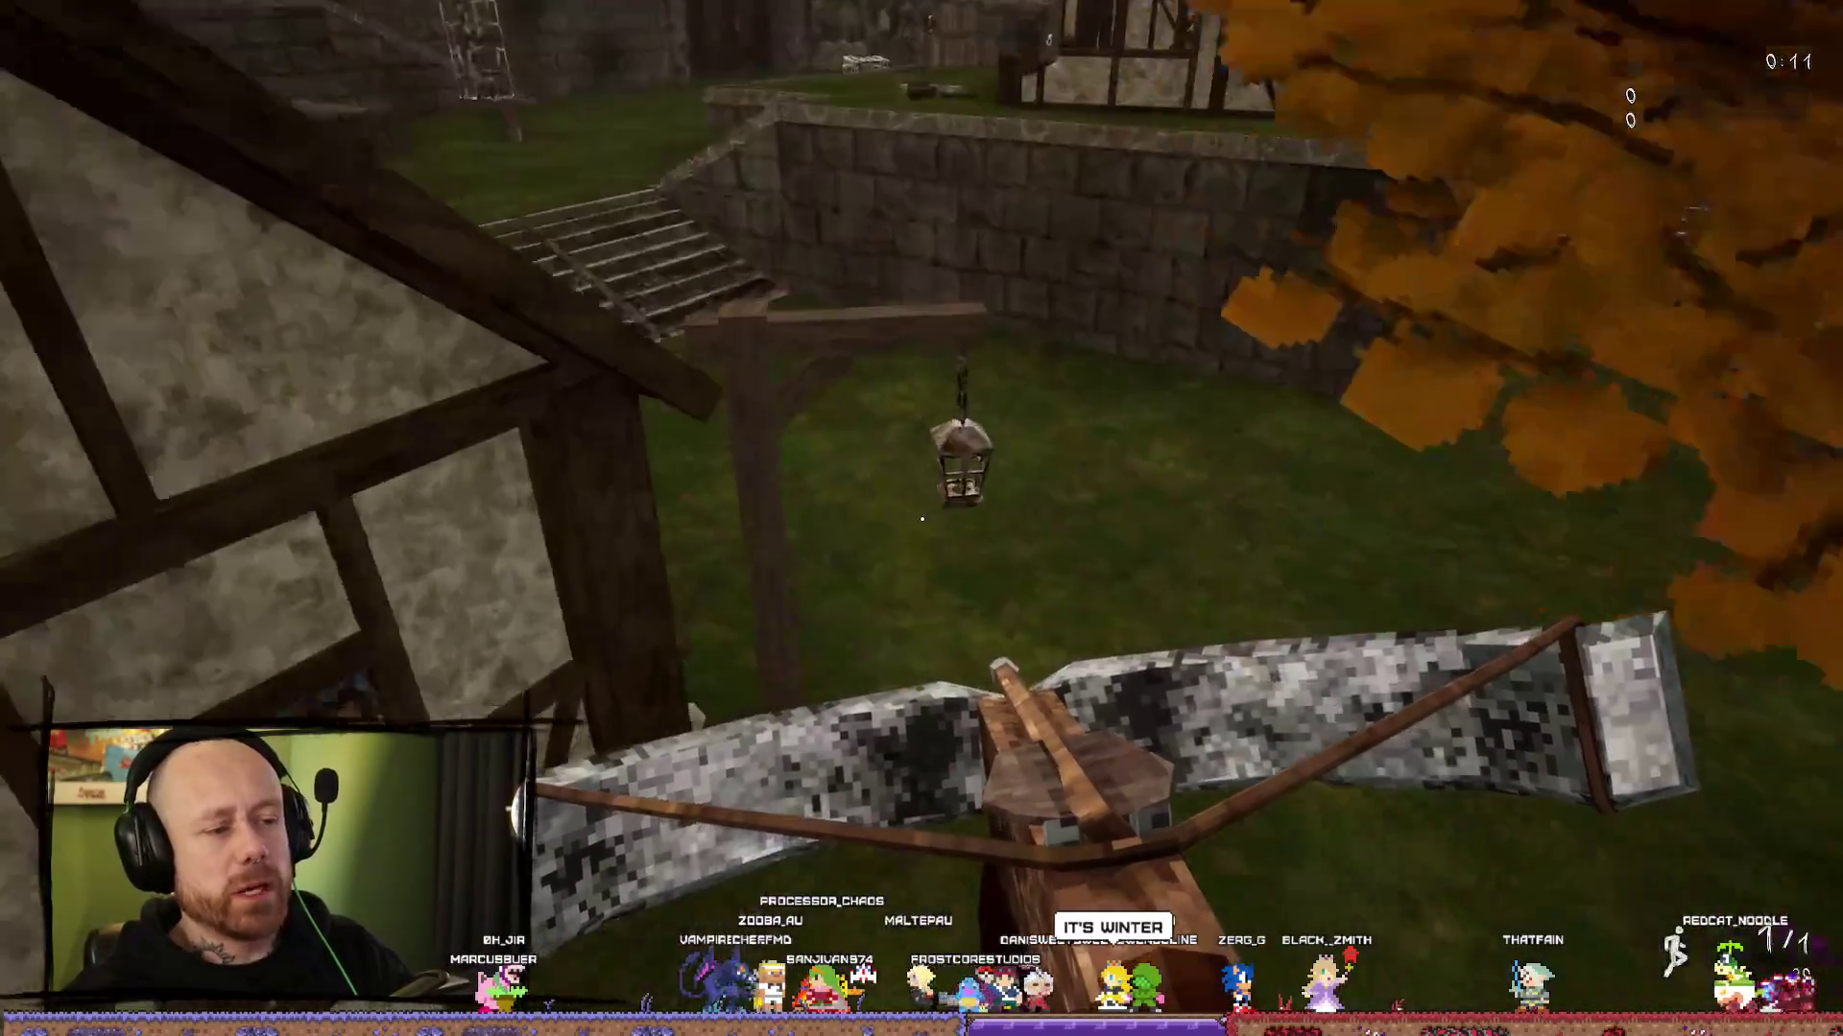
pyautogui.press('w')
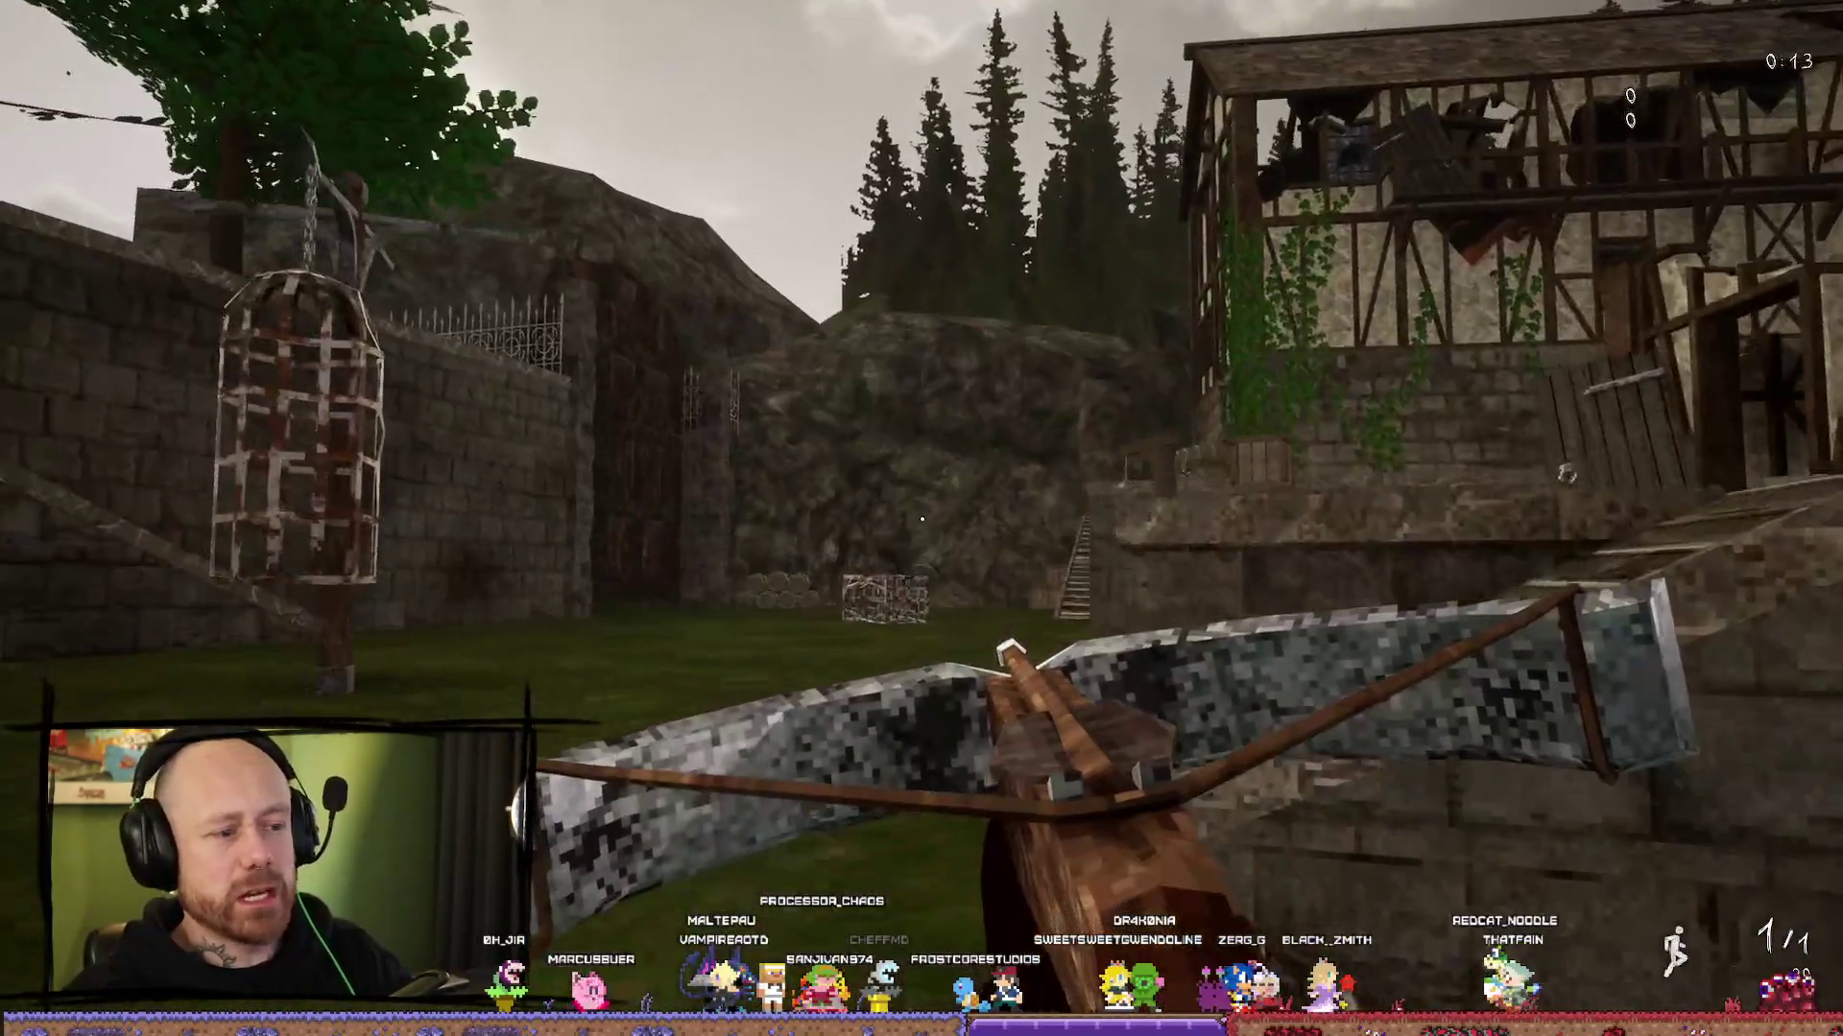
pyautogui.press('w')
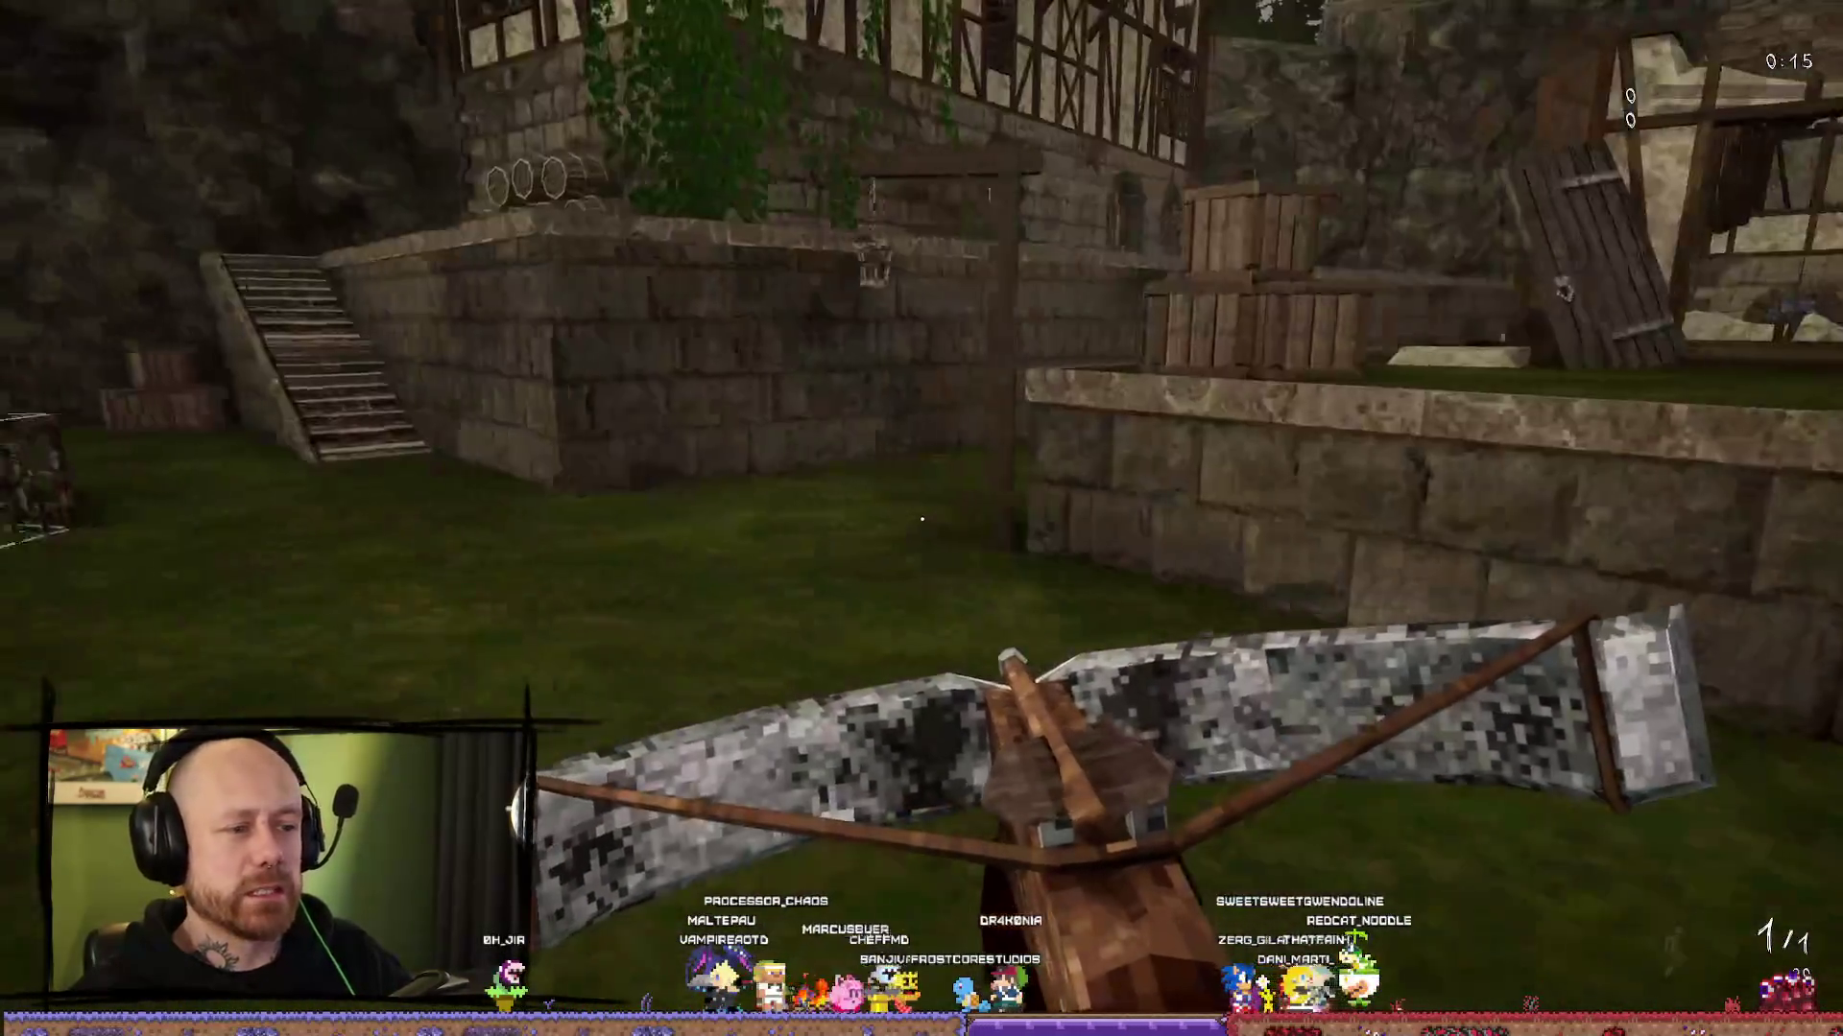
pyautogui.press('w')
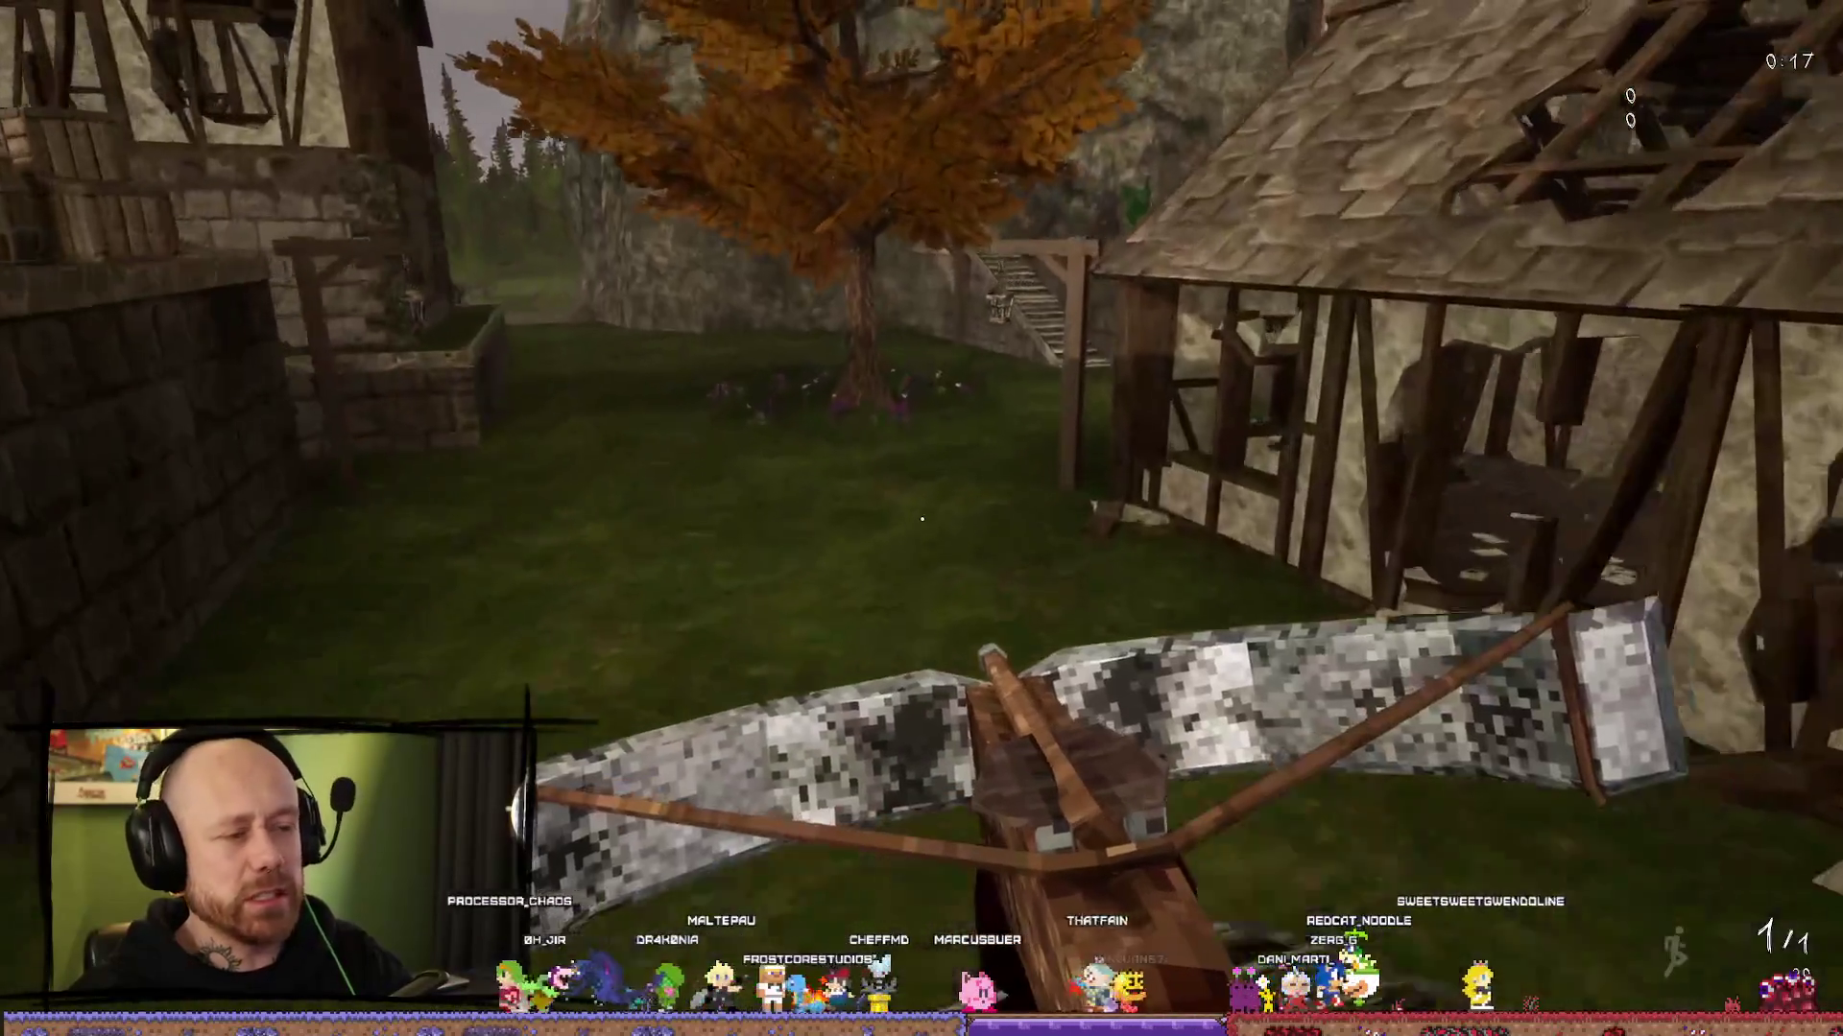
pyautogui.press('w')
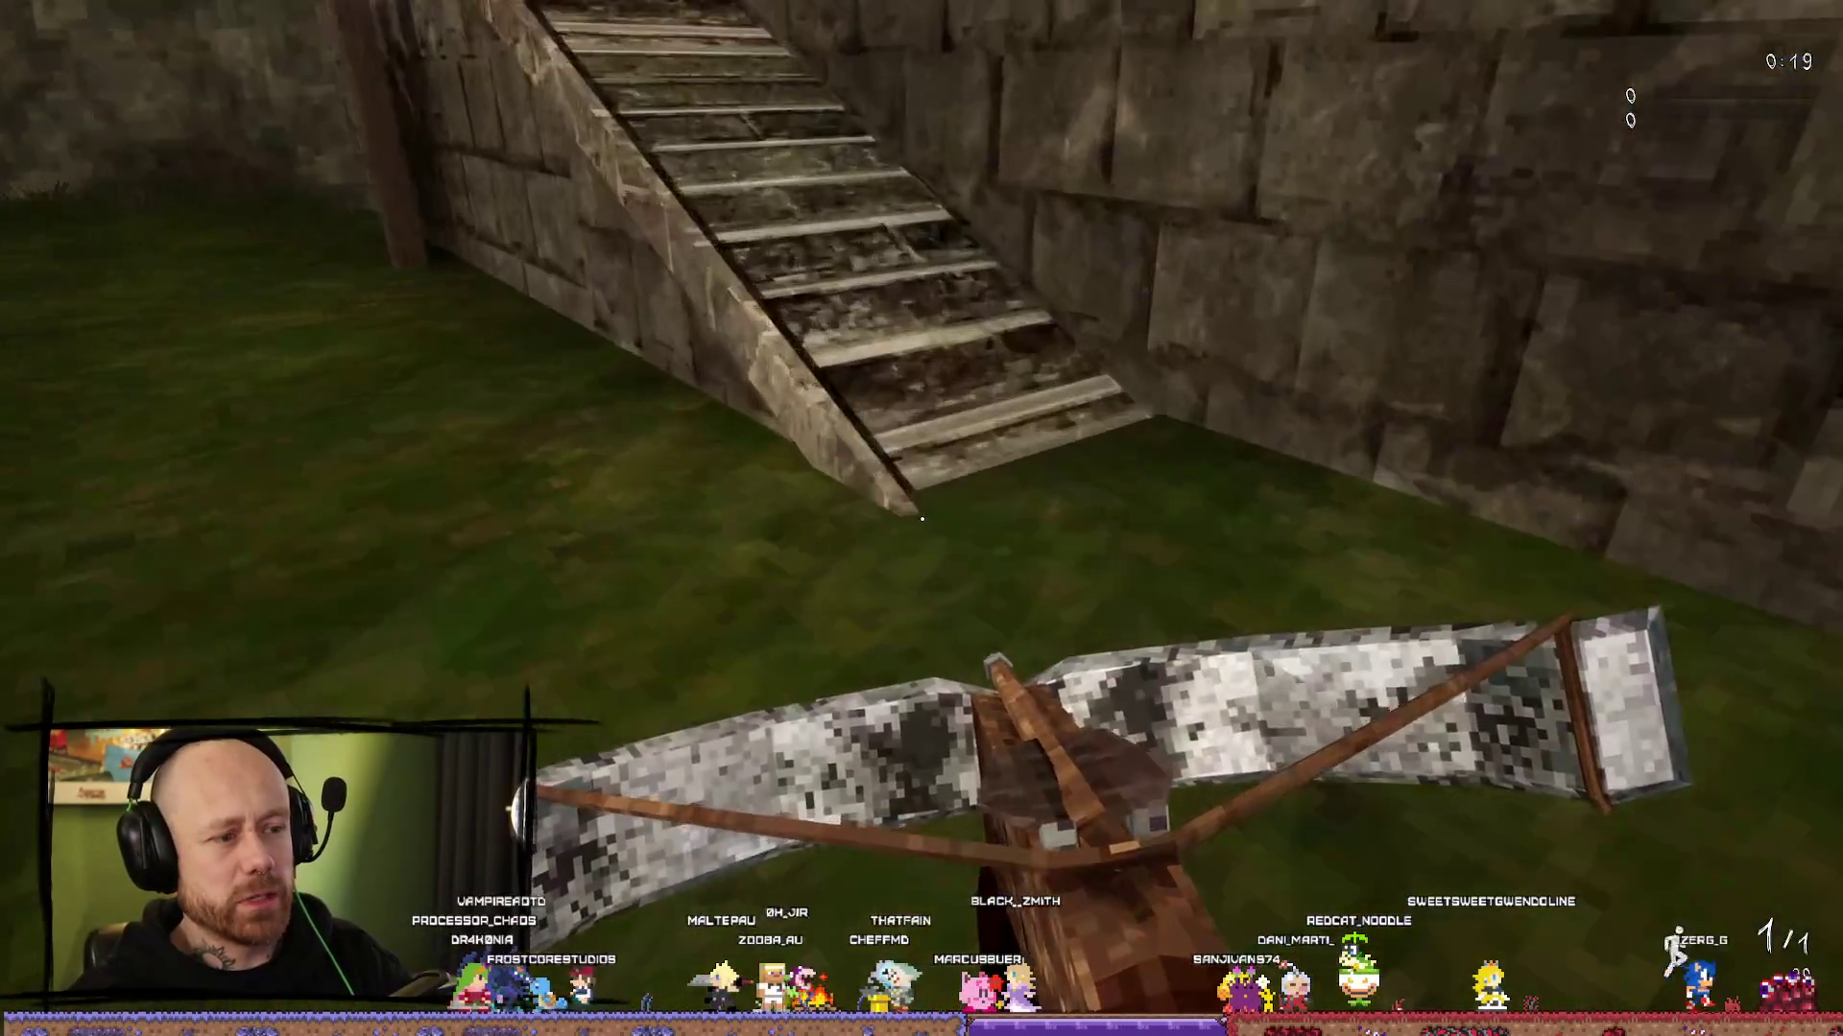
pyautogui.press('w')
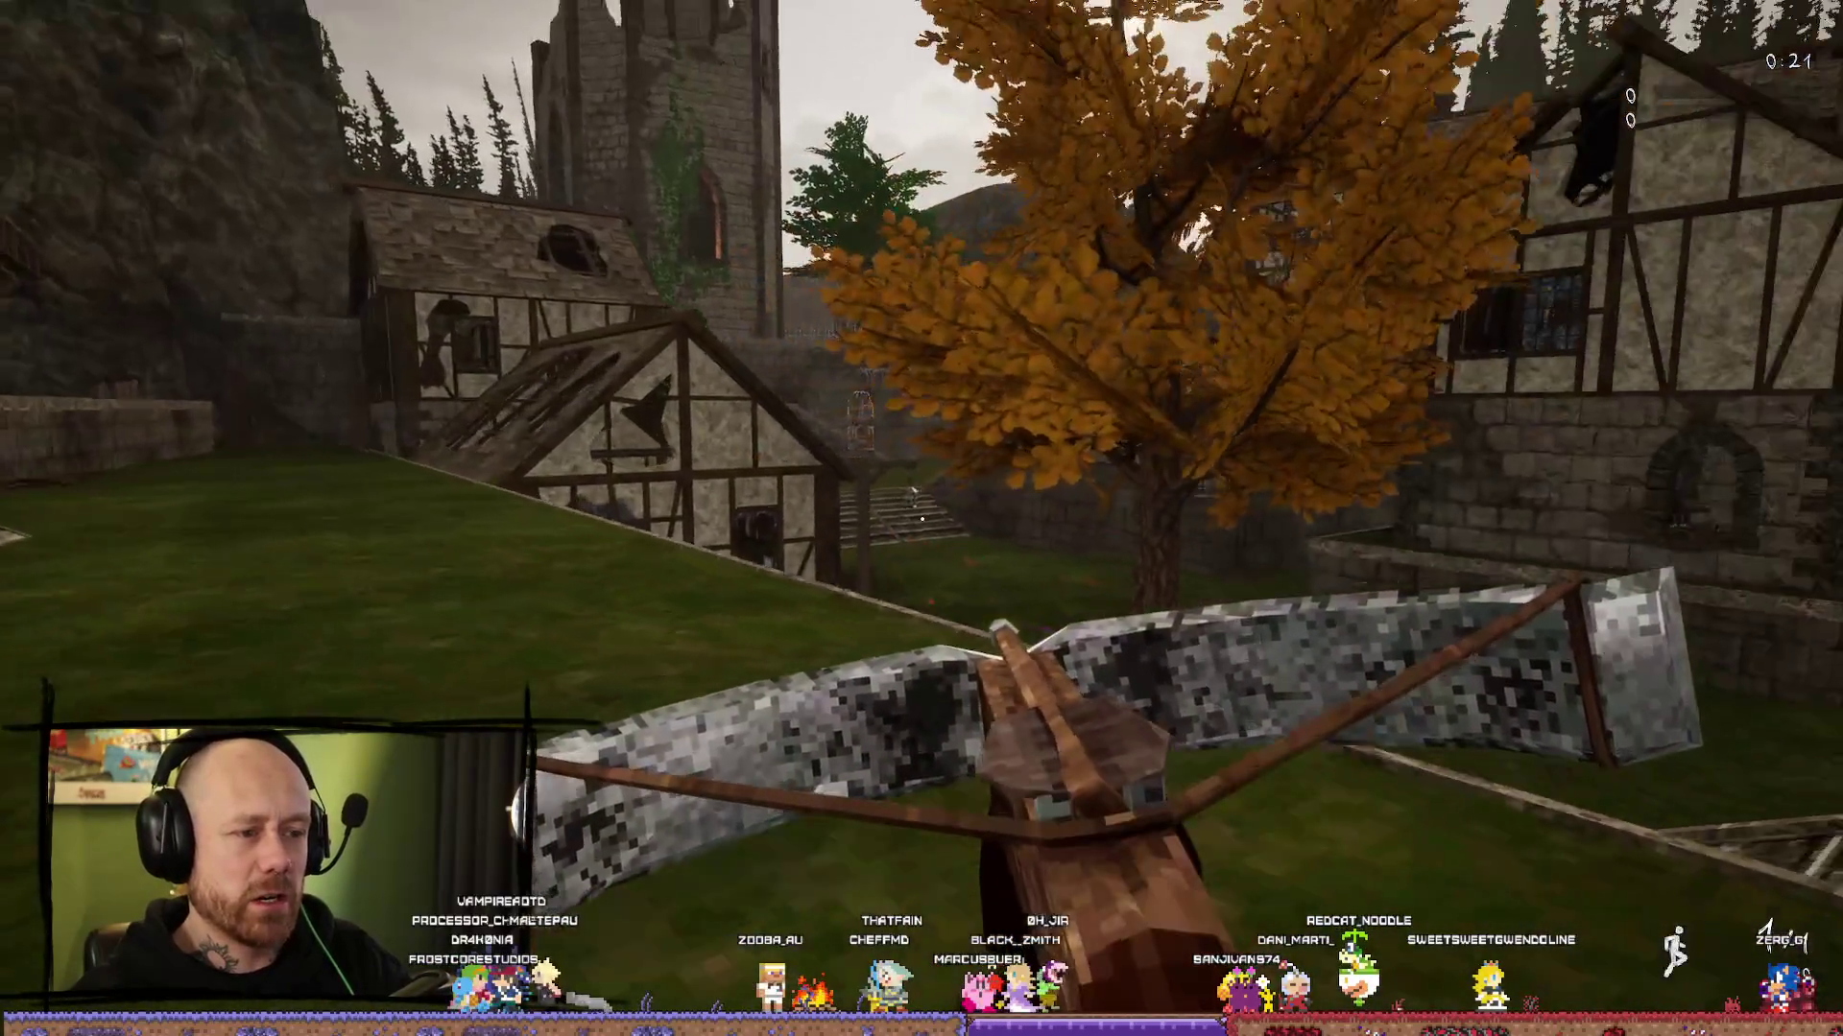
pyautogui.press('w')
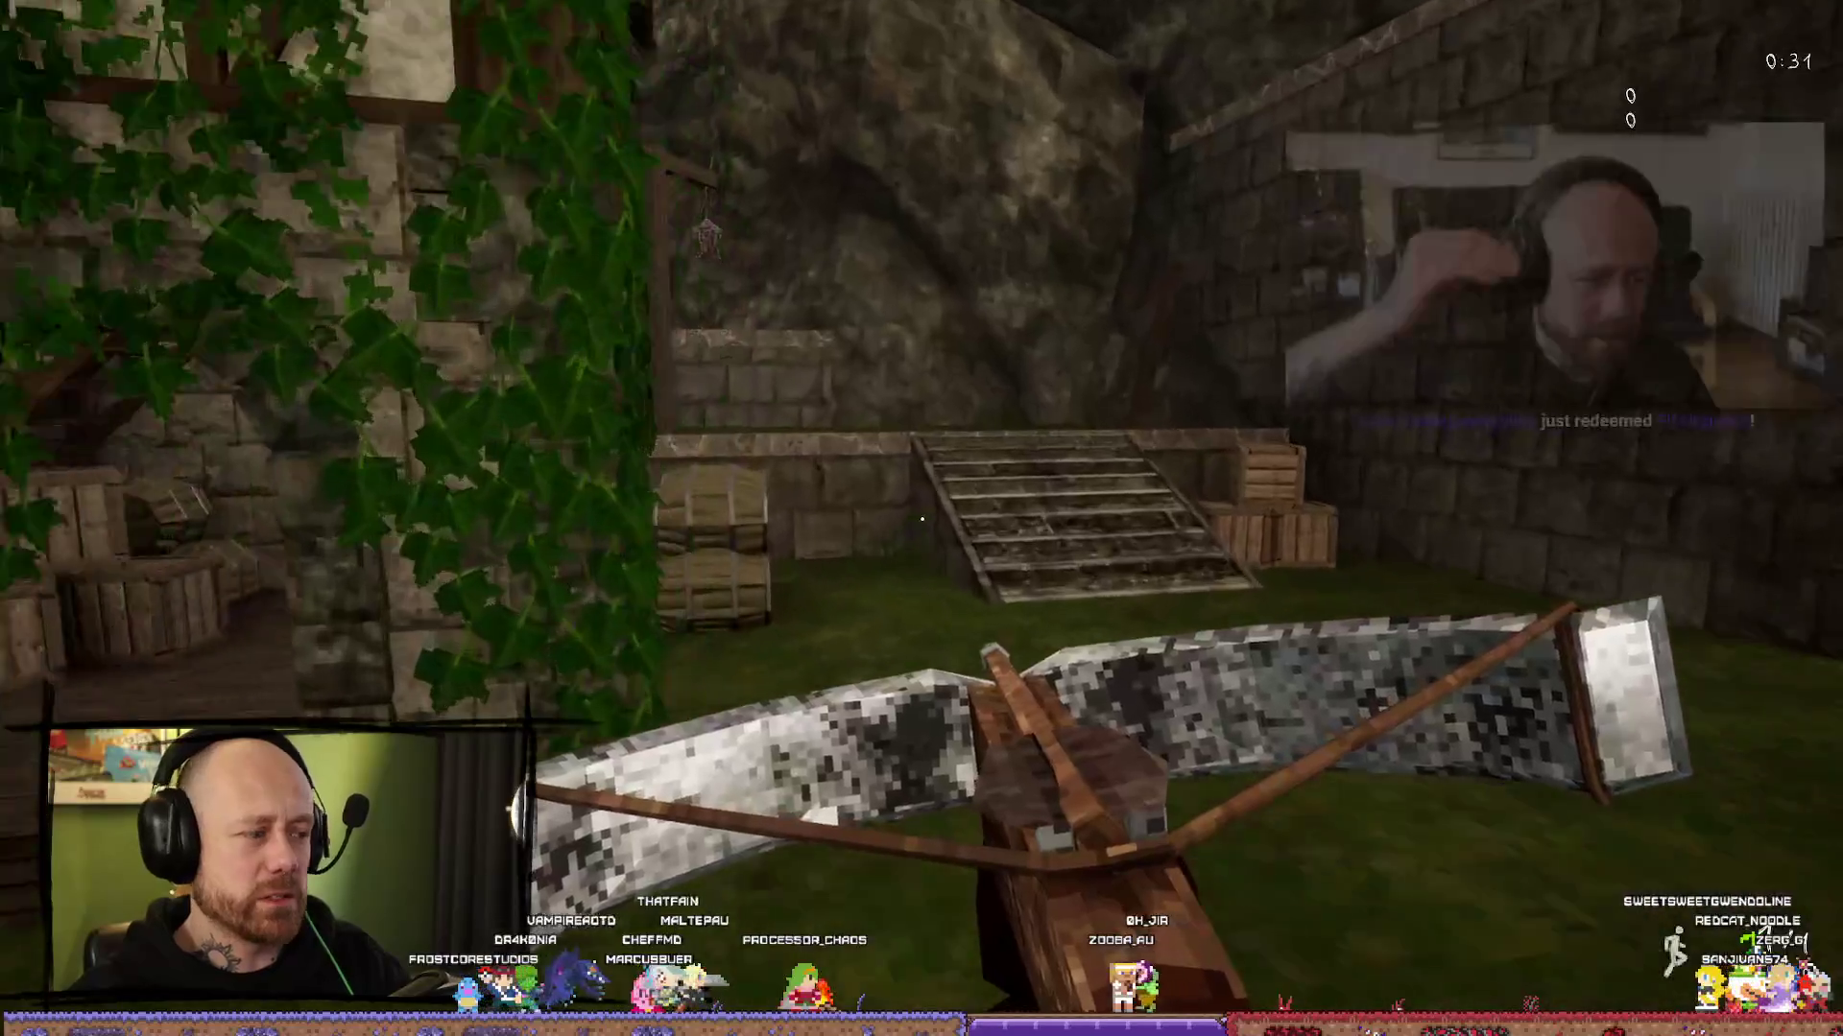
pyautogui.press('Escape')
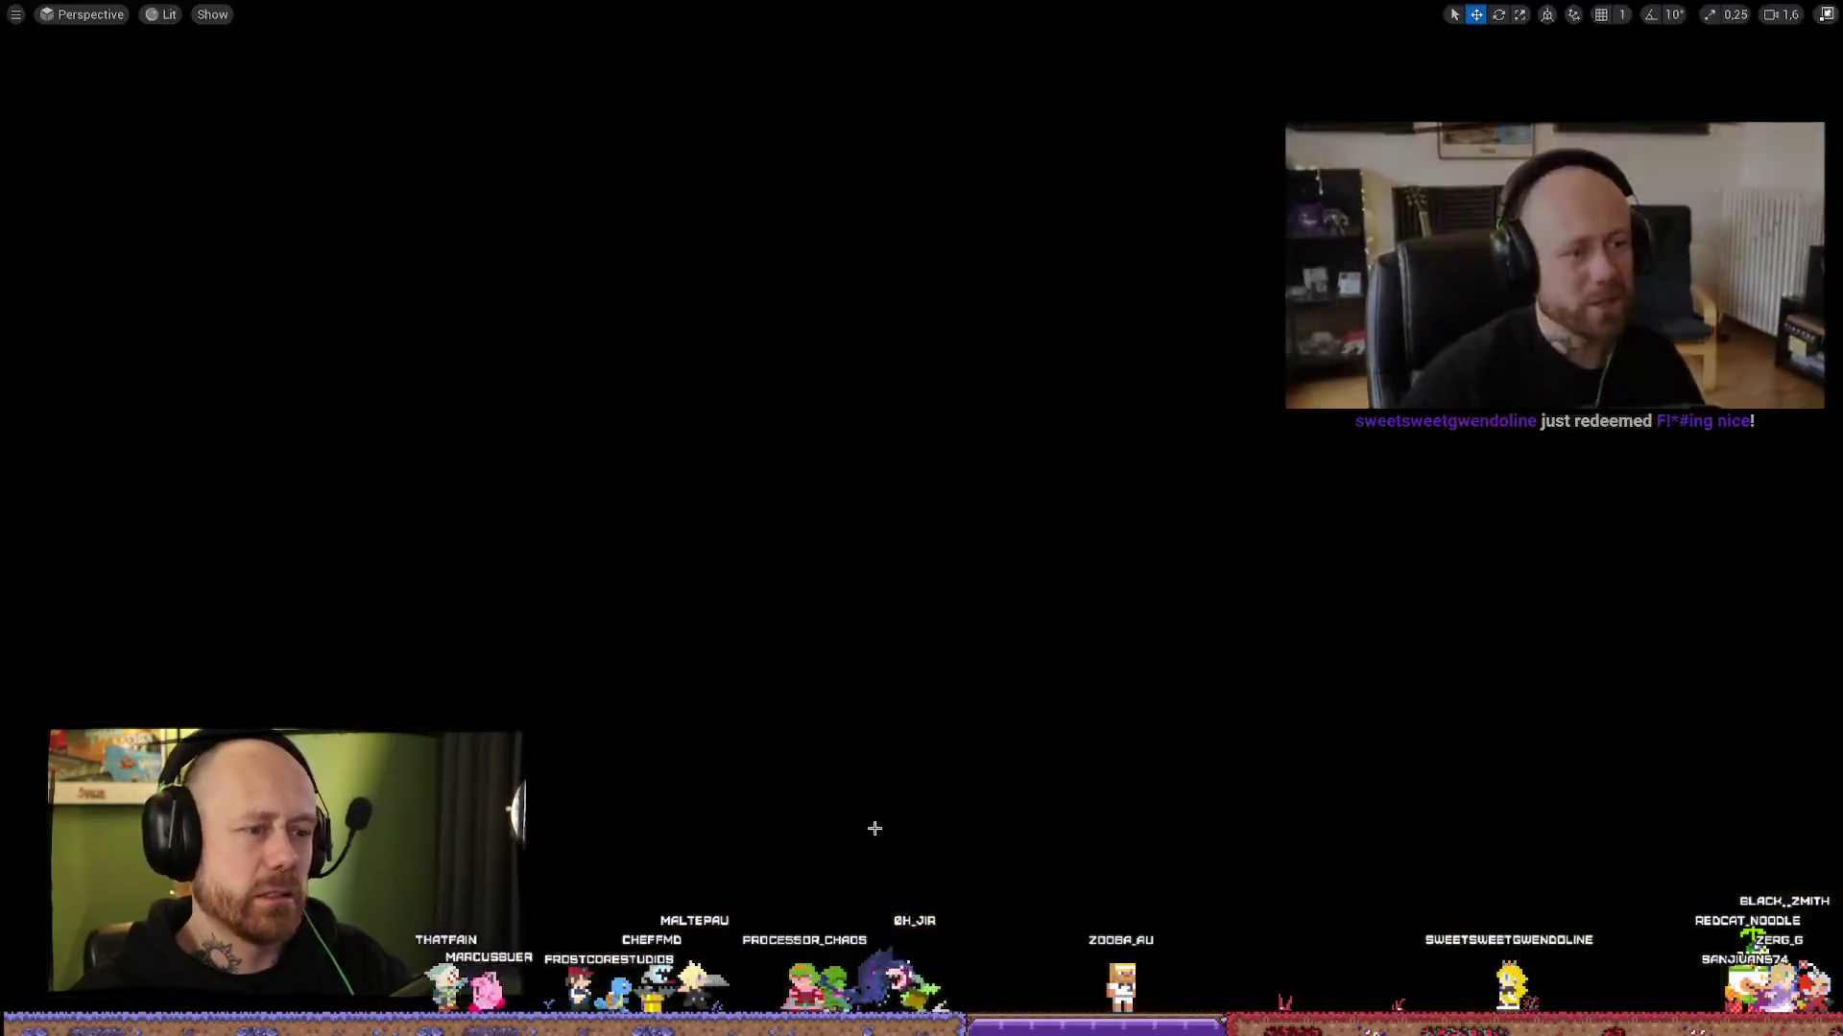
# Step: Restore the editor layout, start a new play test, and quit the current match
pyautogui.click(1824, 16)
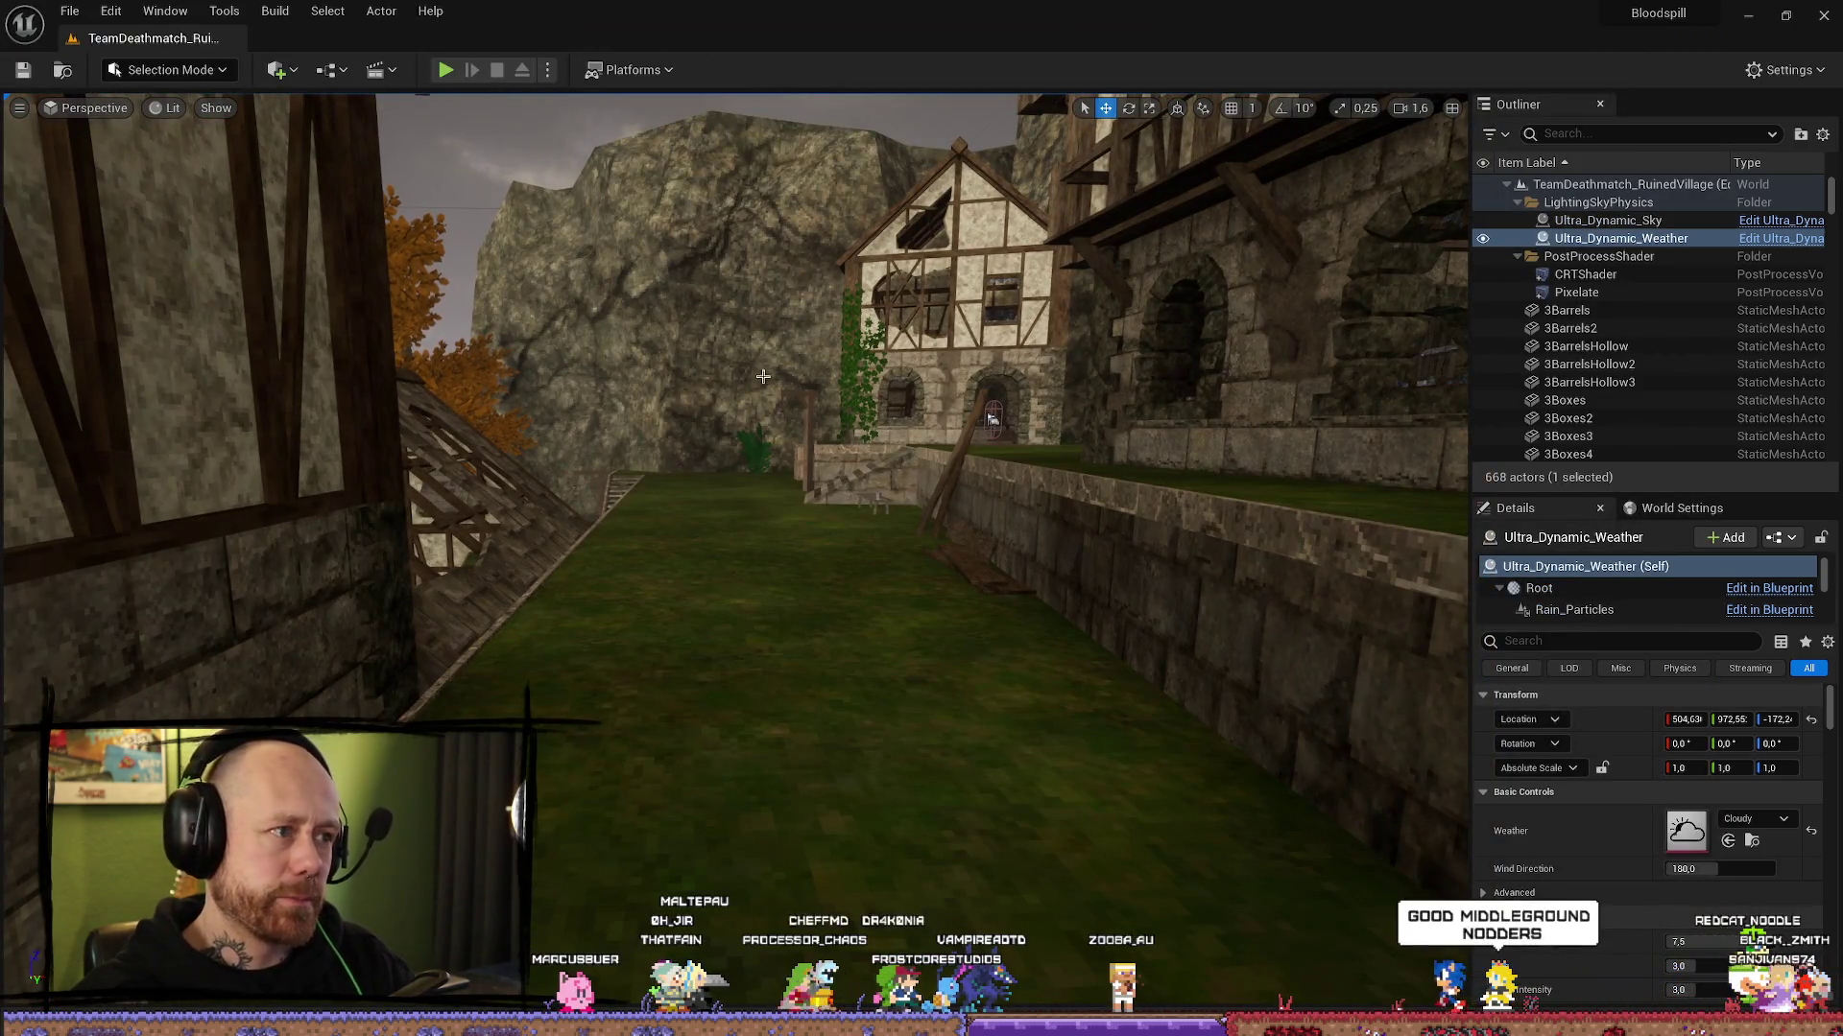
pyautogui.click(446, 71)
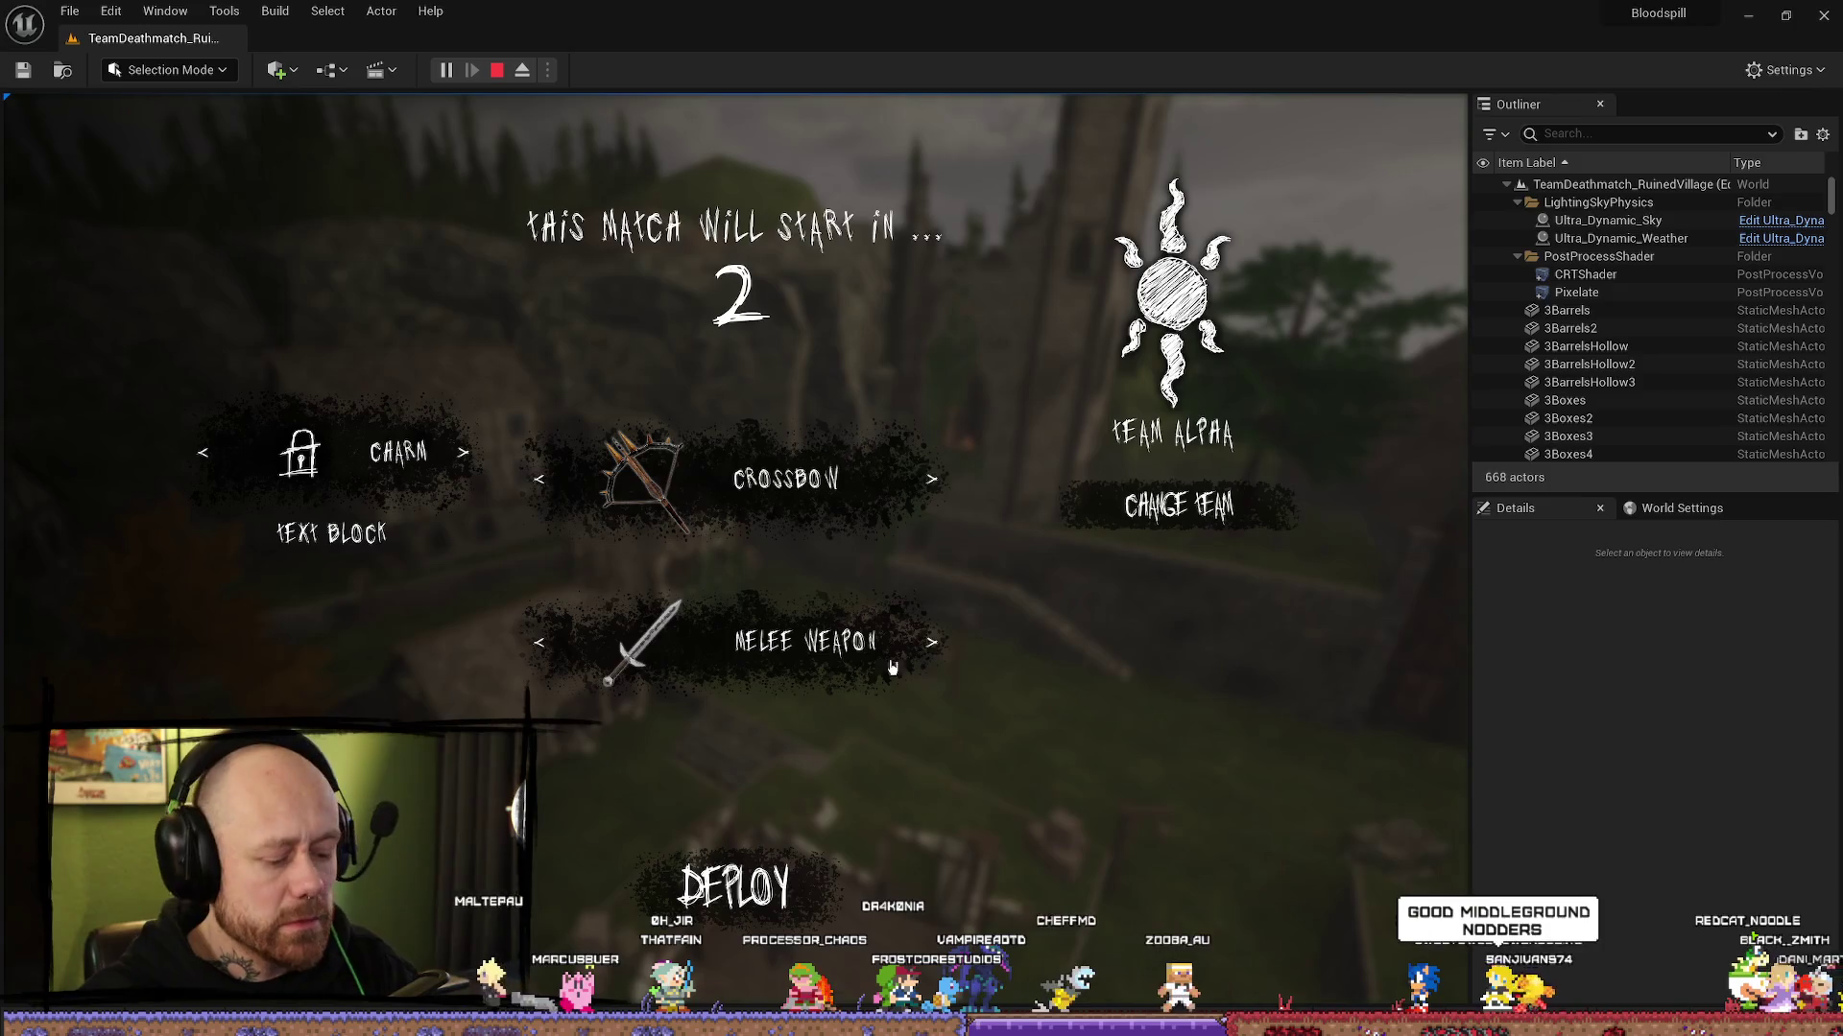
pyautogui.press('Escape')
pyautogui.click(275, 425)
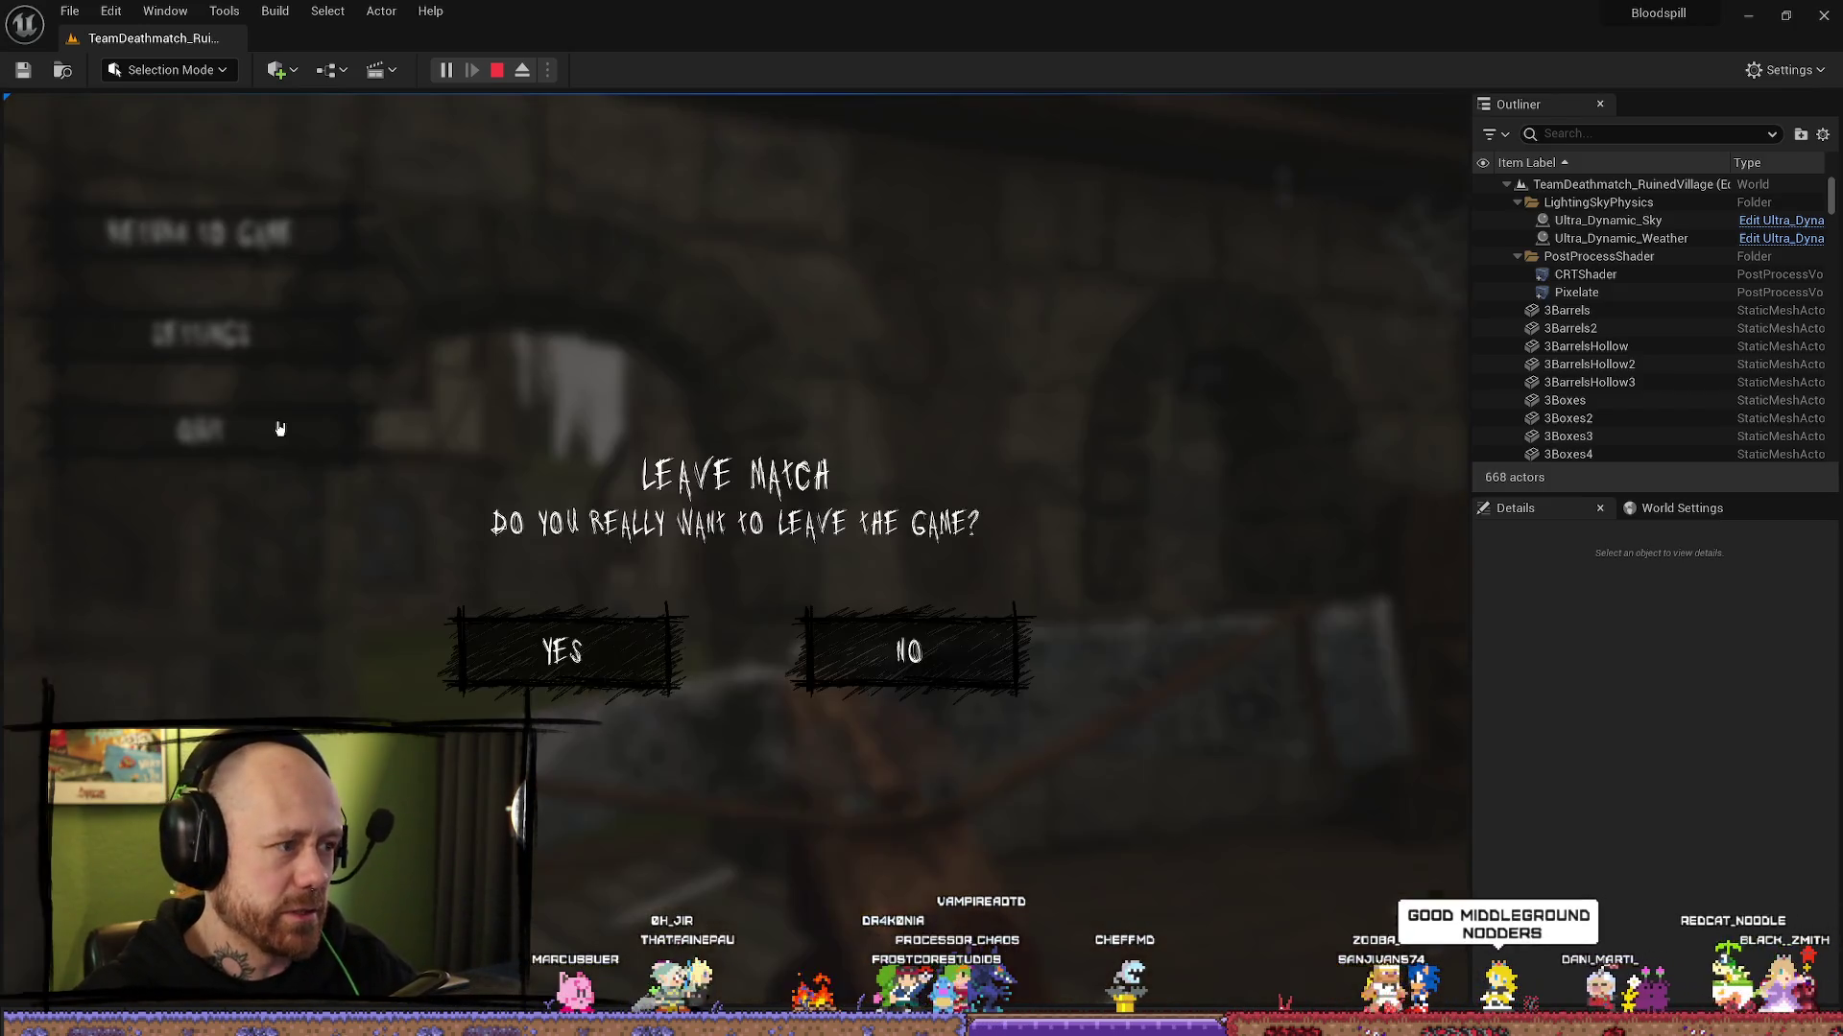
pyautogui.click(589, 701)
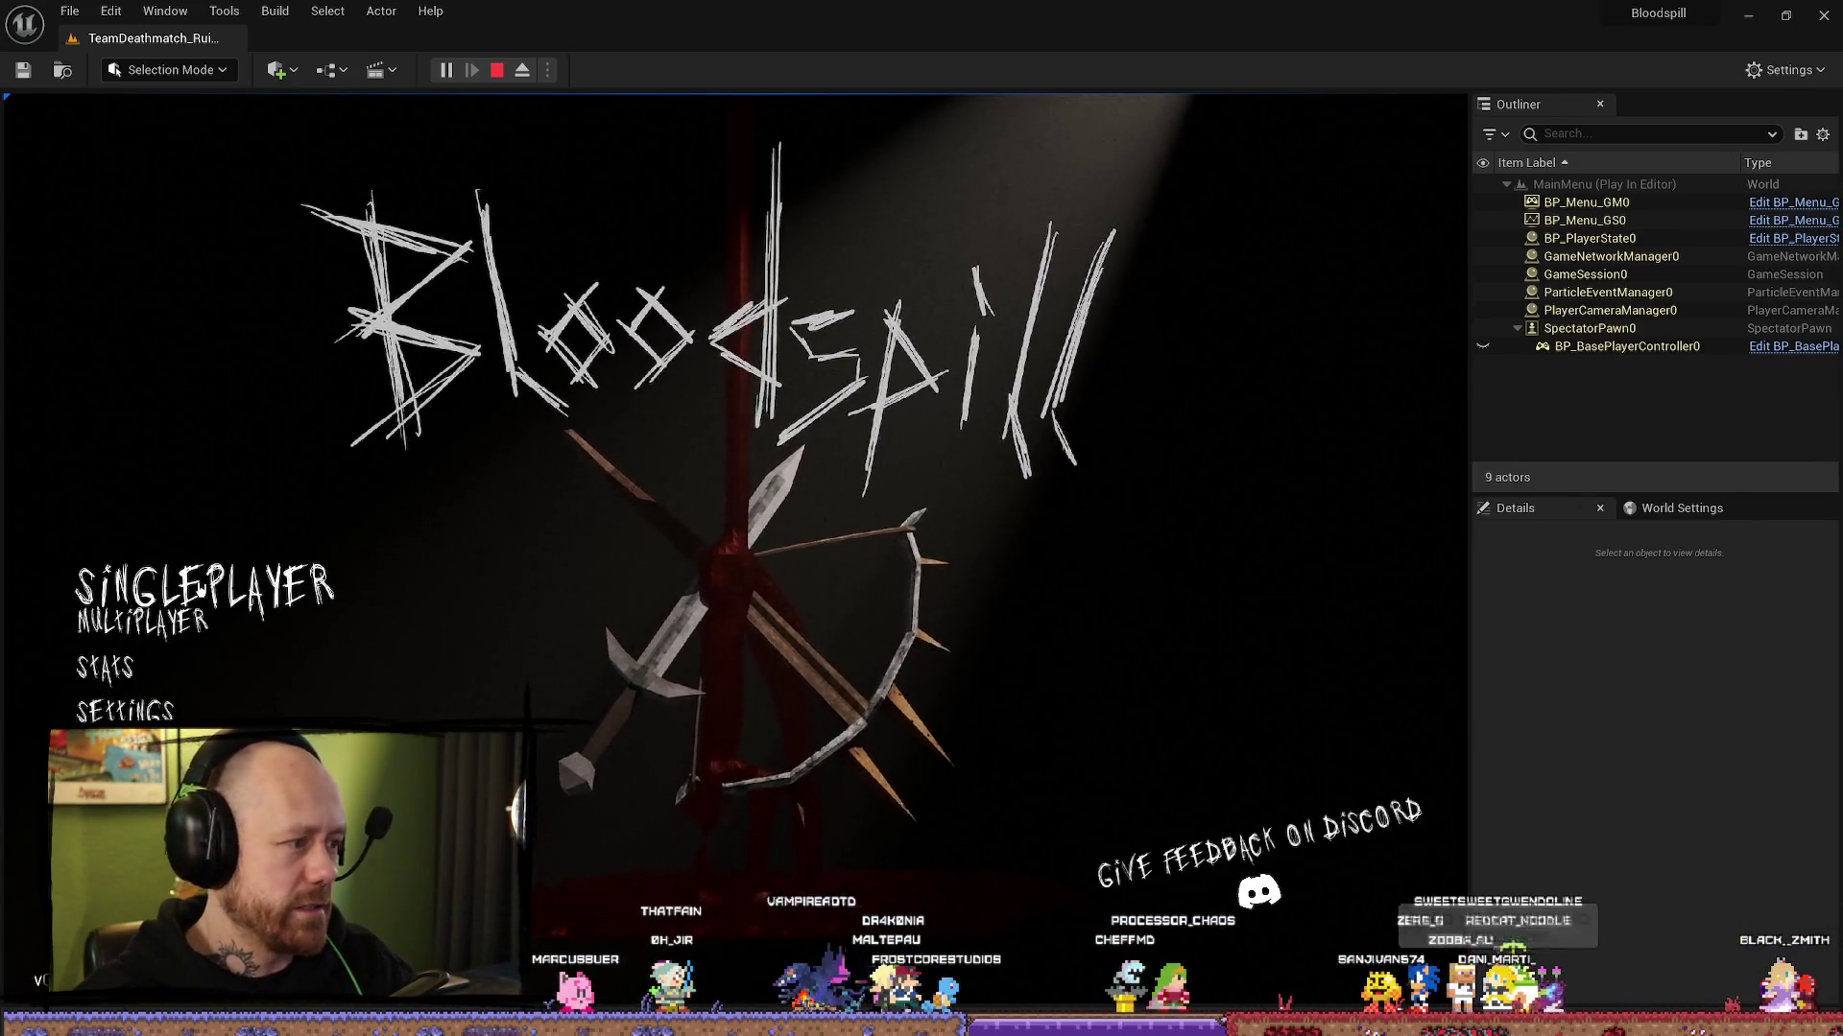
# Step: Start a Deathmatch on Ruined Village from the main menu and enter the match
pyautogui.click(163, 552)
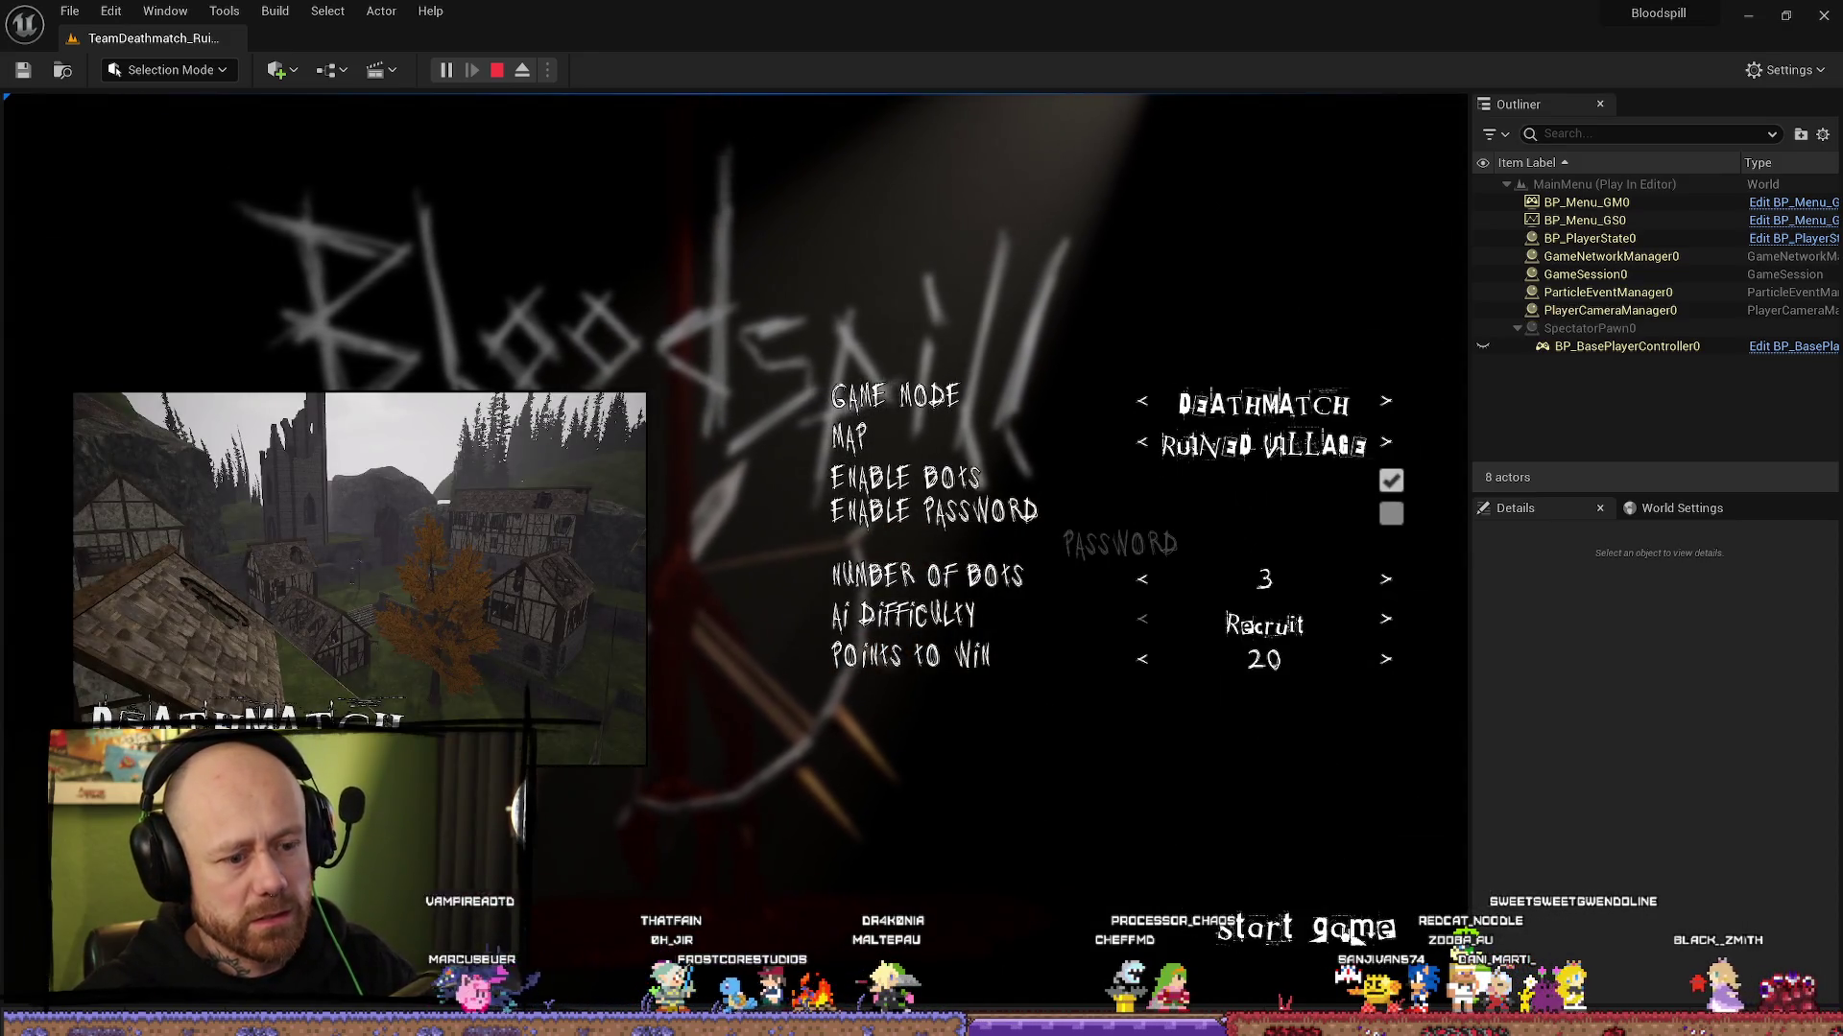
pyautogui.click(1356, 932)
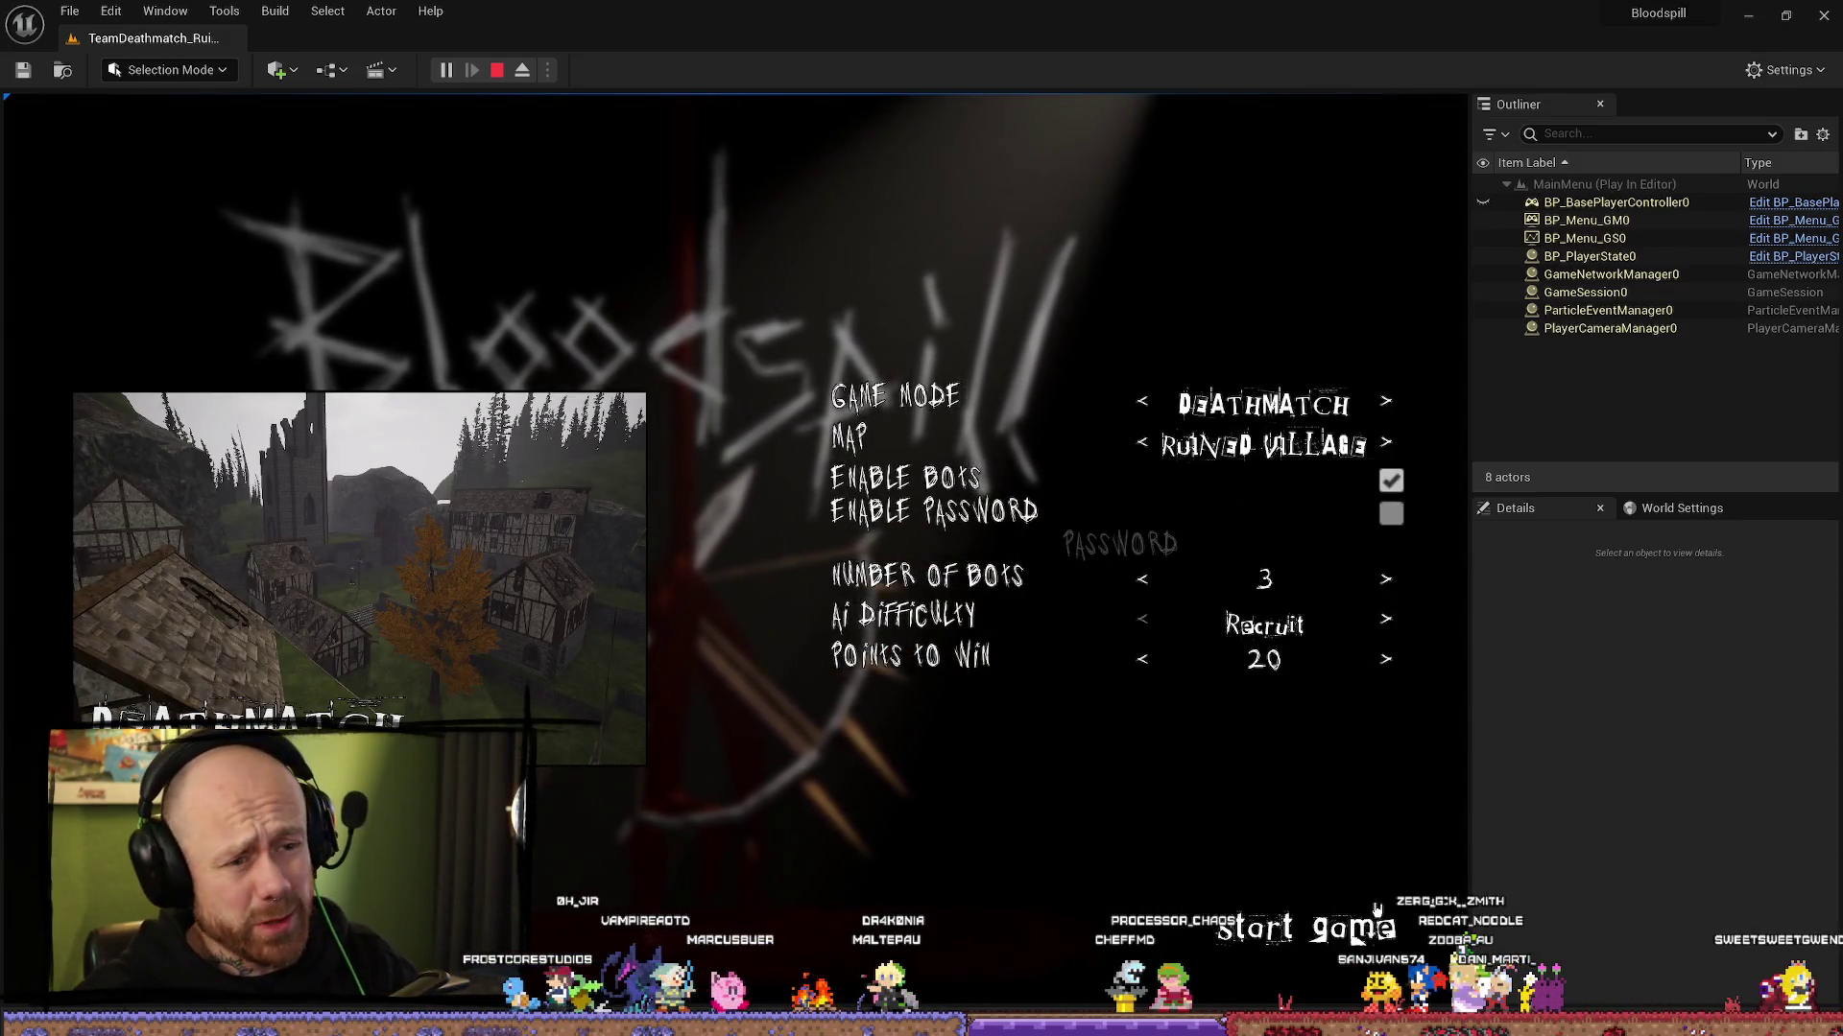
pyautogui.click(1060, 709)
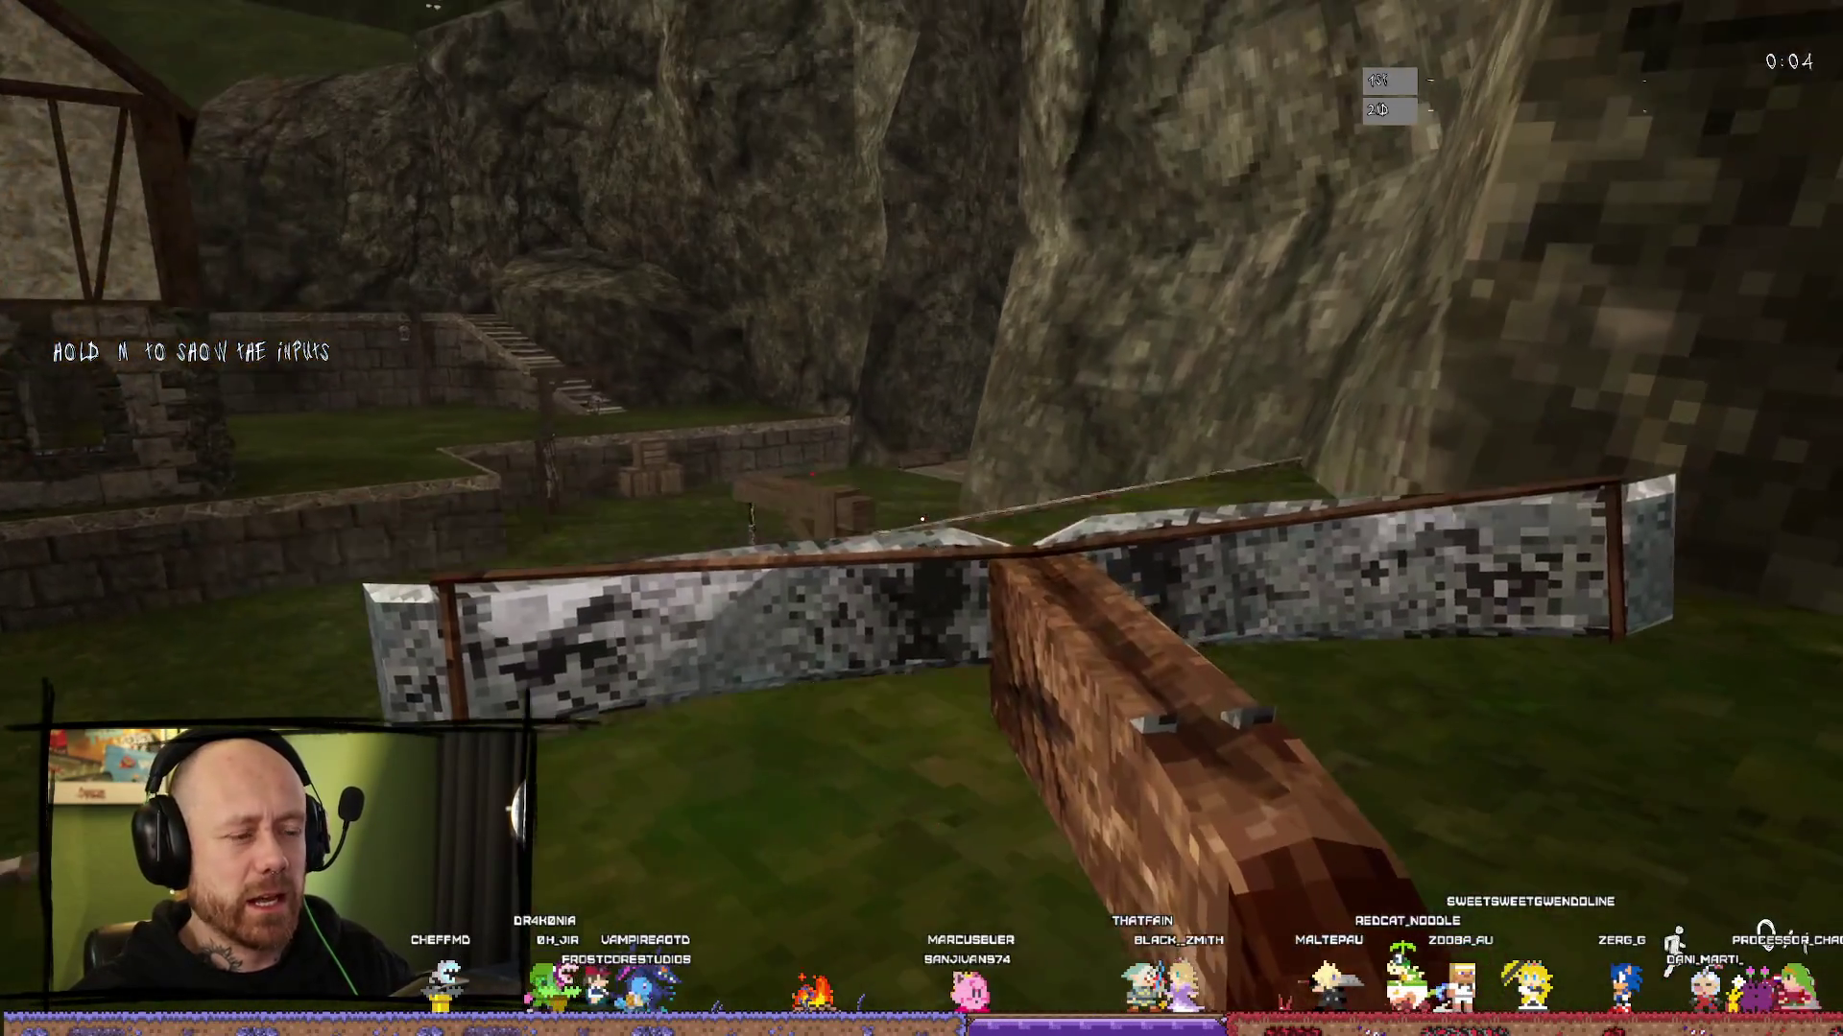
# Step: Switch to the sword, shoot the enemy with the crossbow, and swing the sword
pyautogui.press('2')
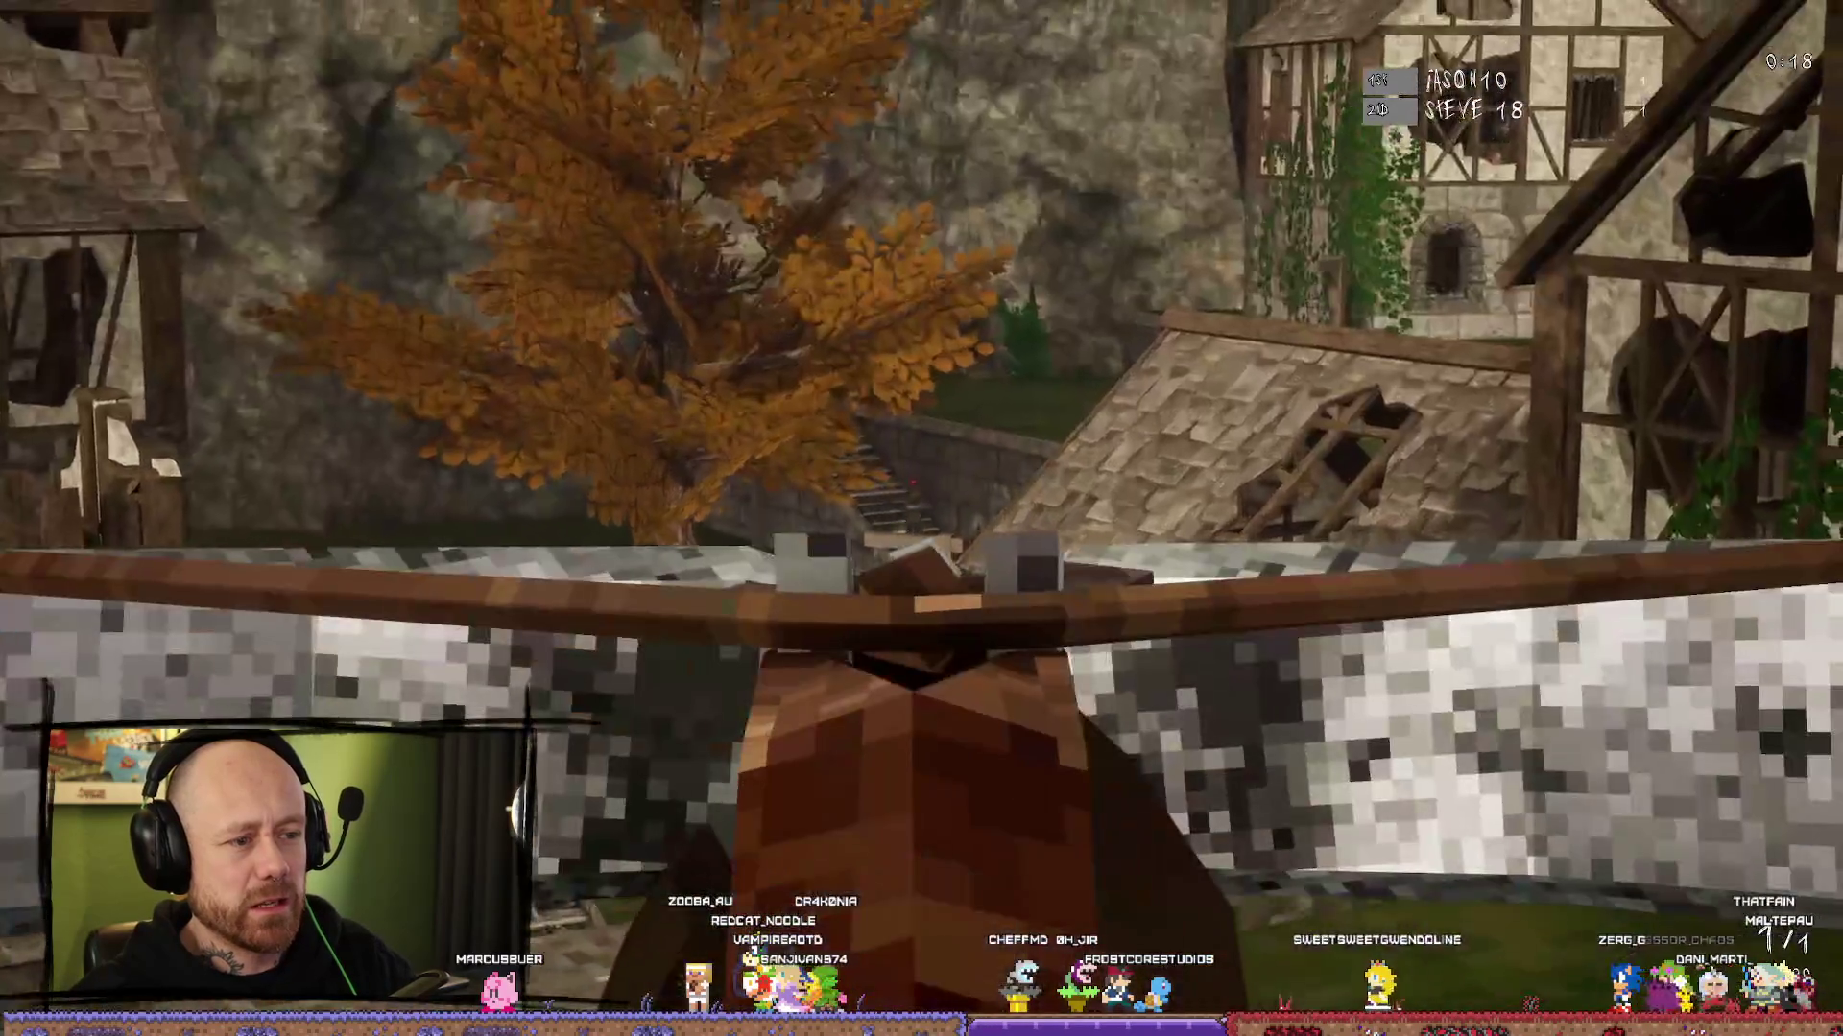
pyautogui.click(921, 518)
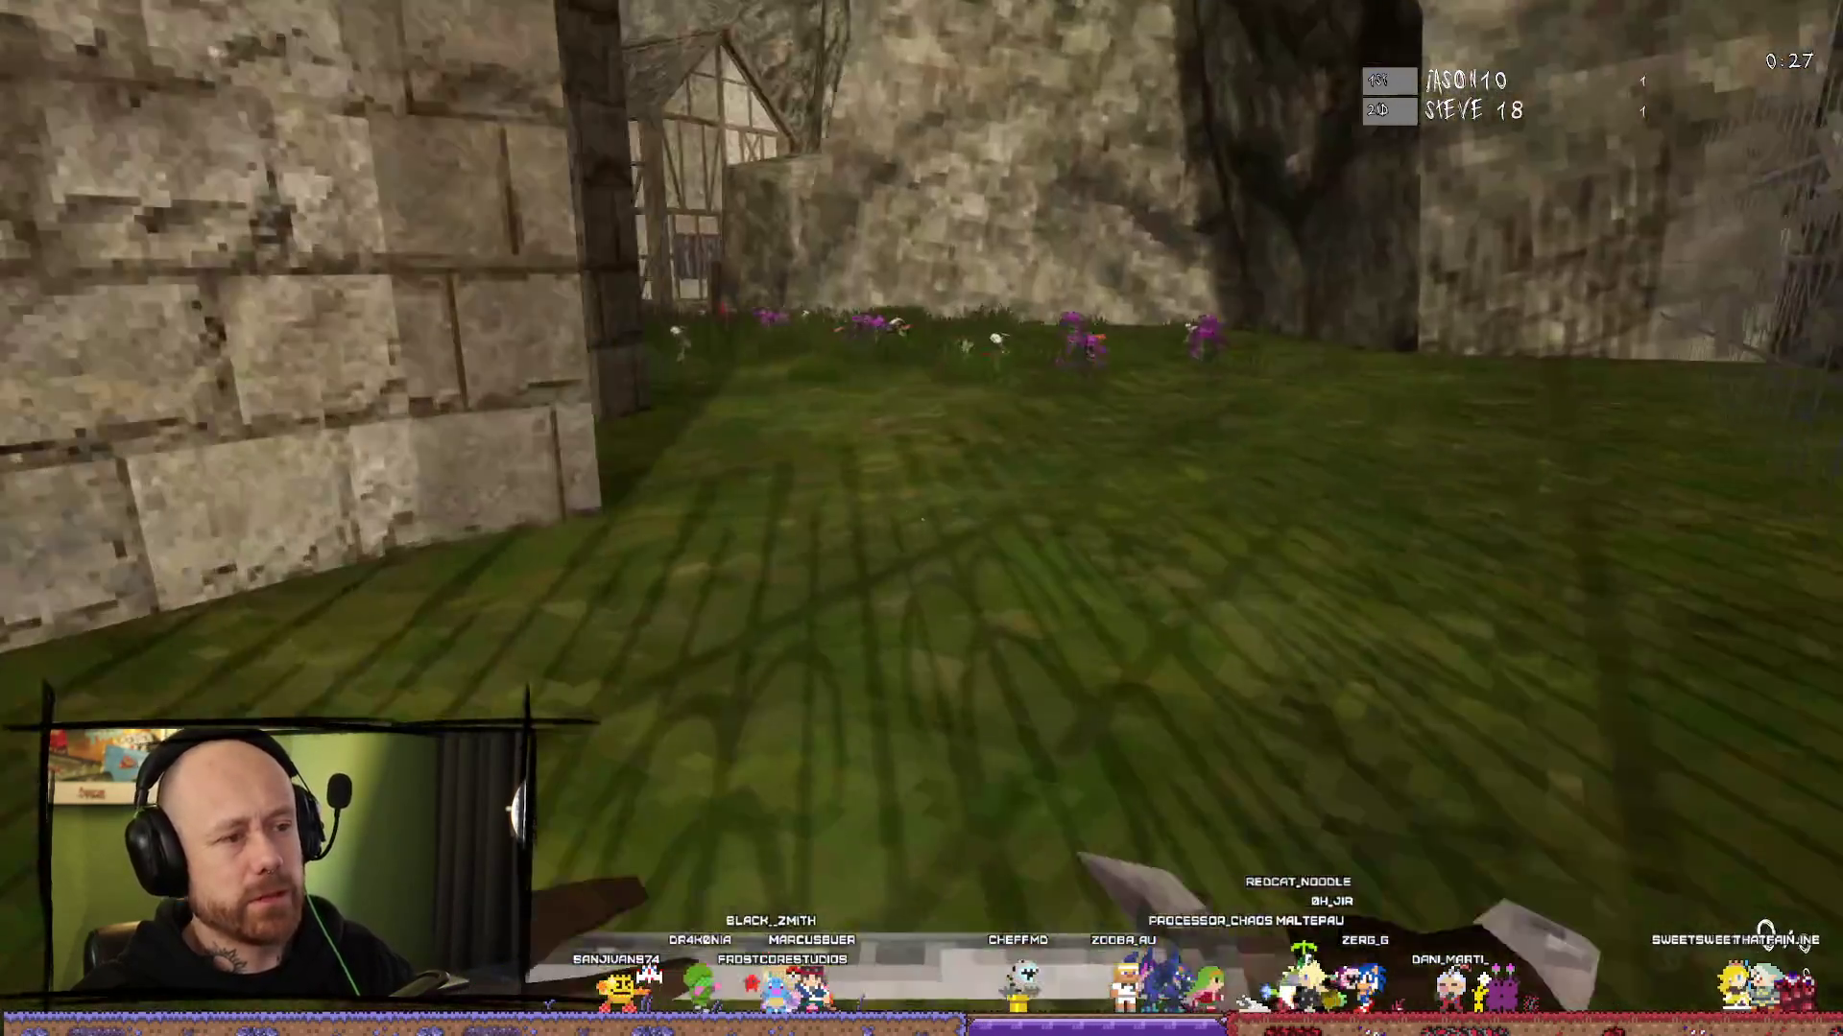
pyautogui.click(922, 519)
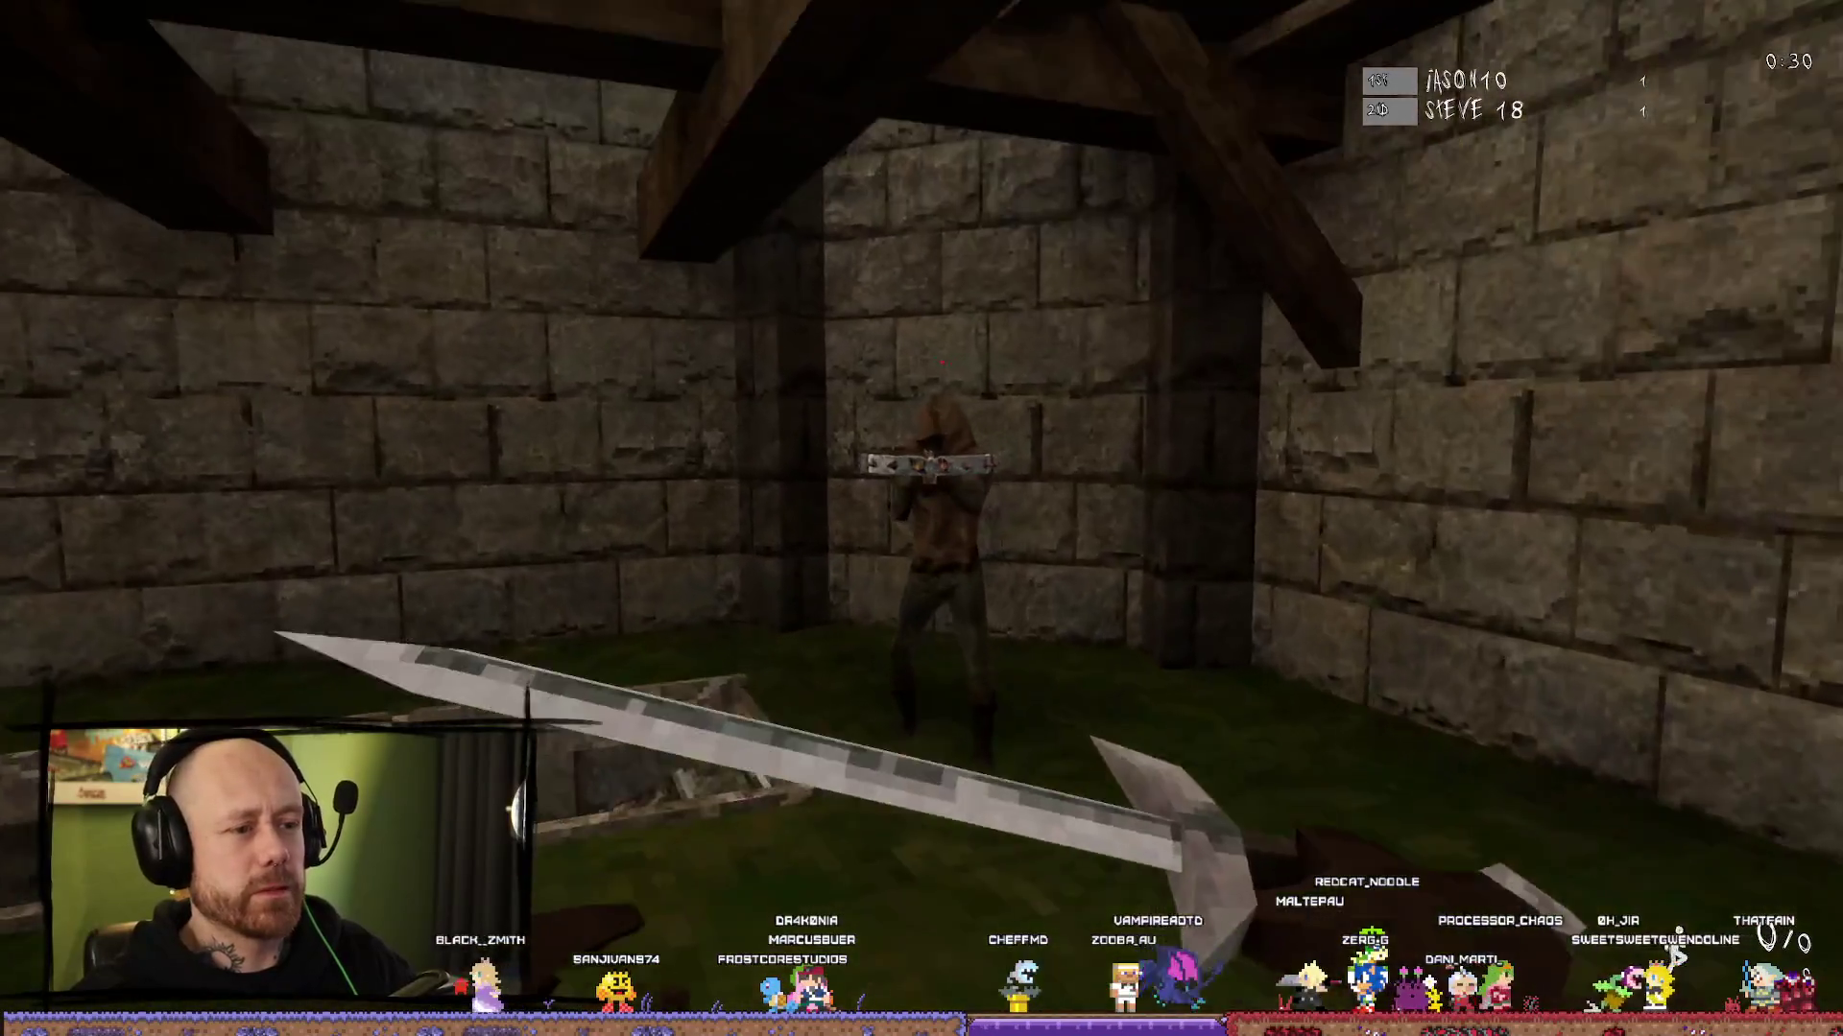
# Step: Move through the pit and courtyard, strike the bot with the sword, and head into the village
pyautogui.press('w')
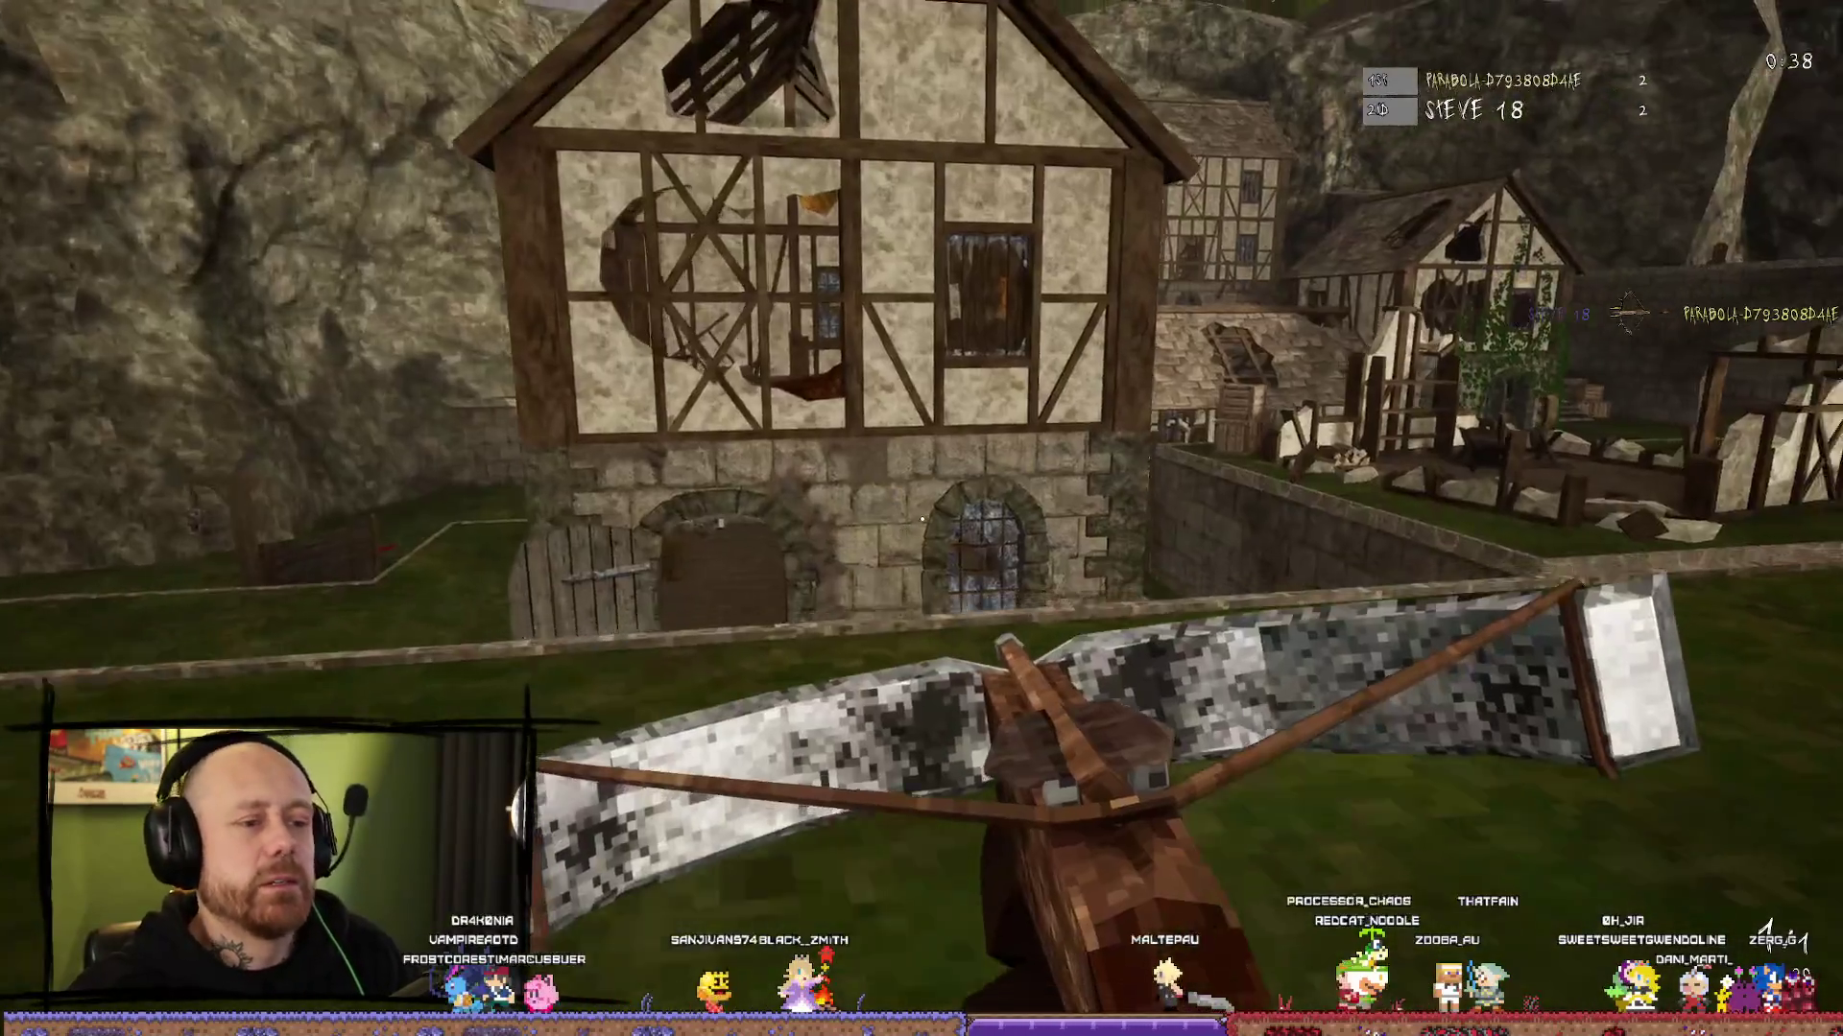
pyautogui.press('w')
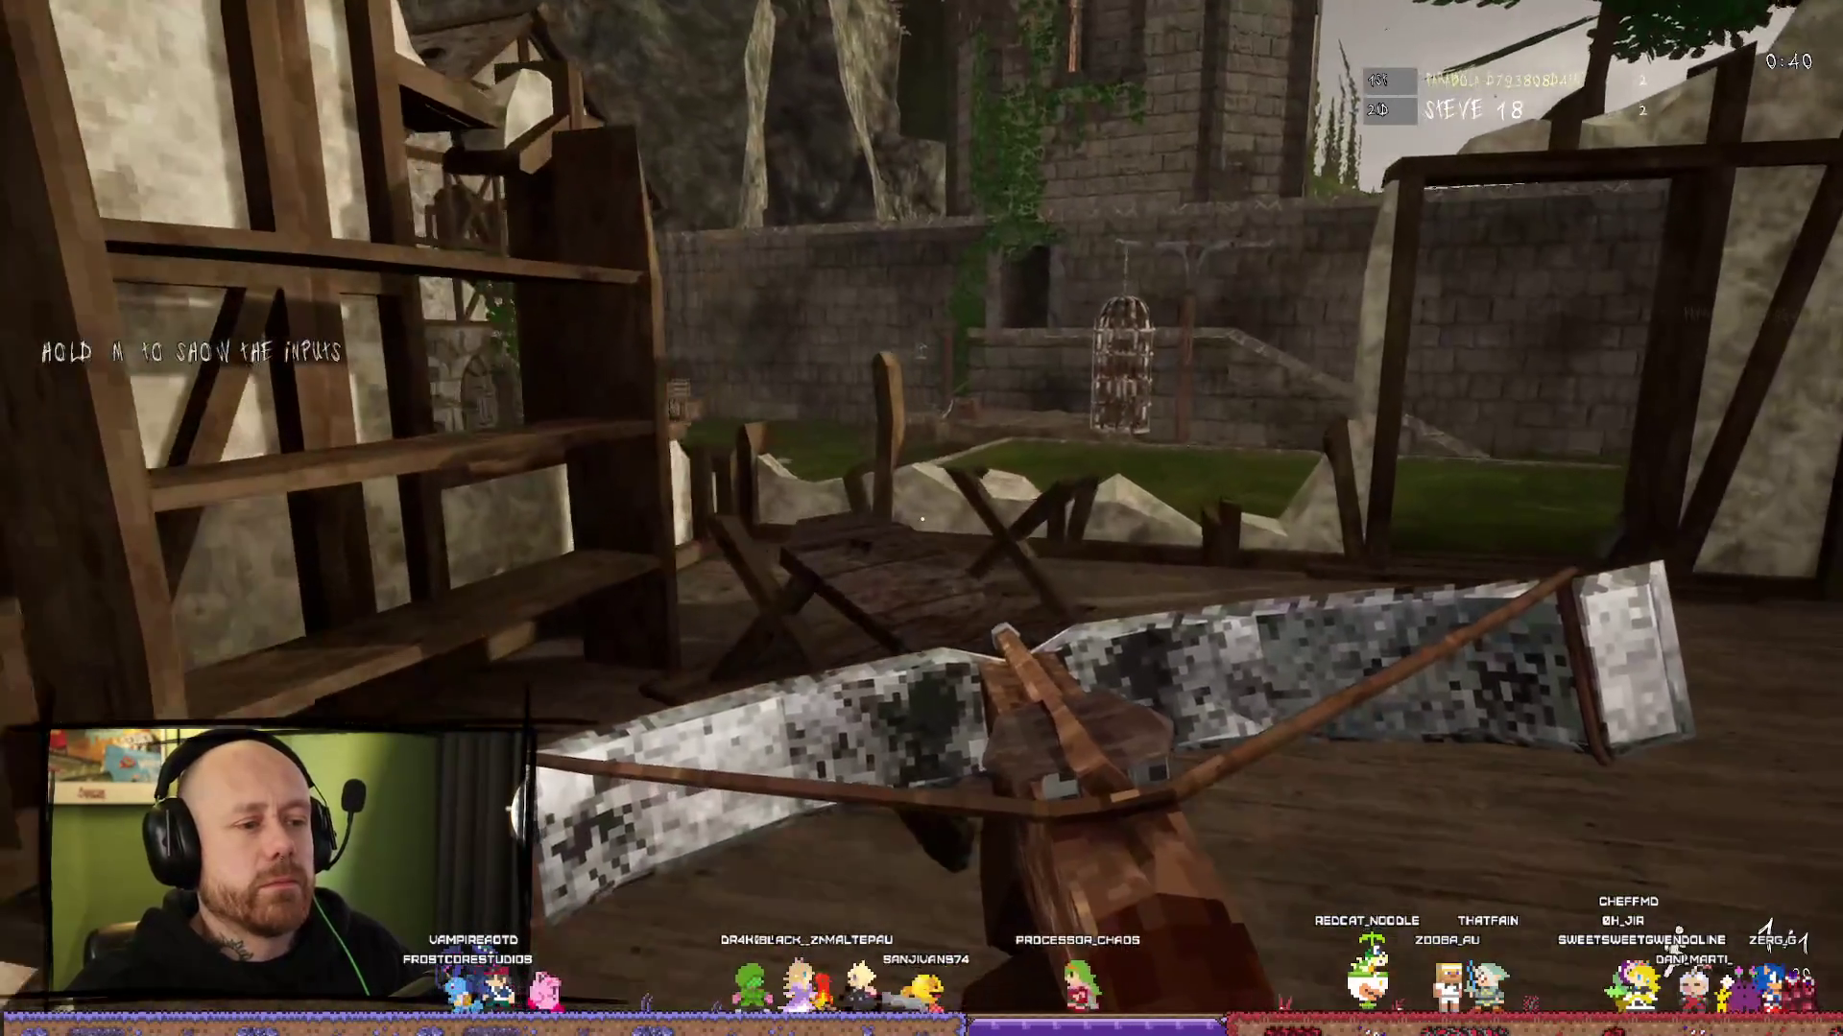
pyautogui.press('w')
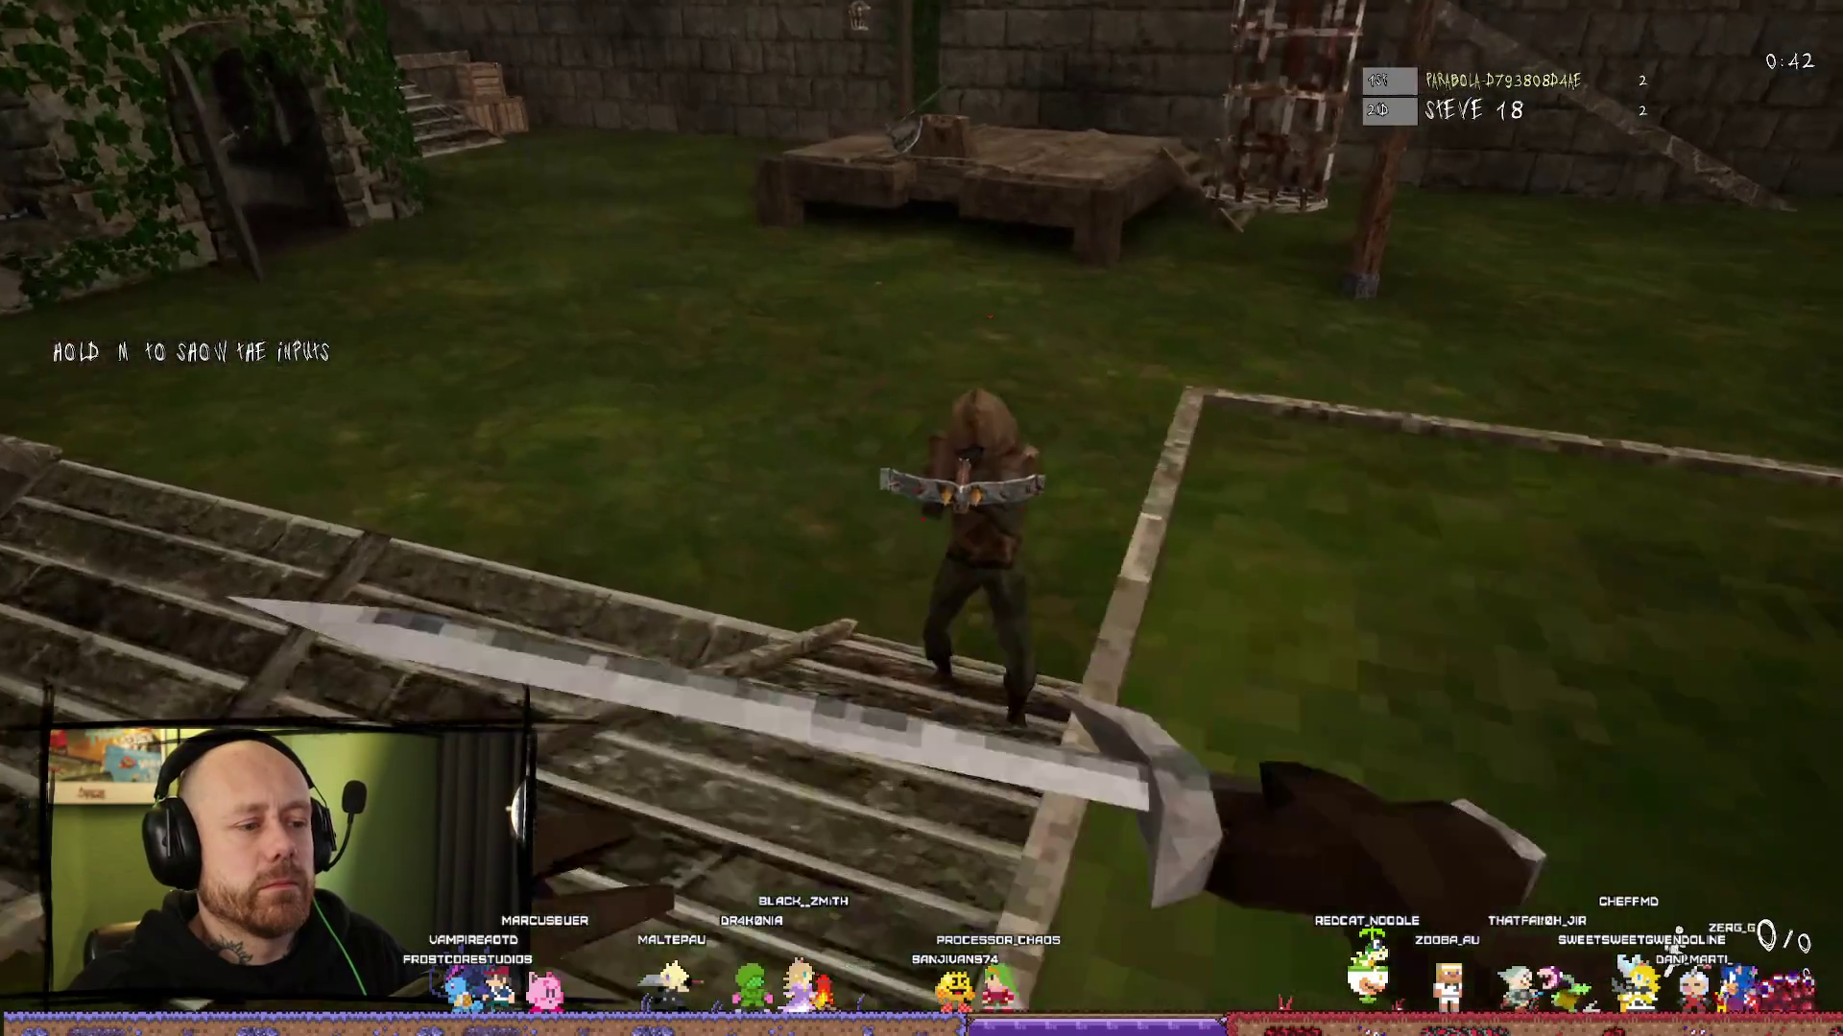
pyautogui.click(921, 519)
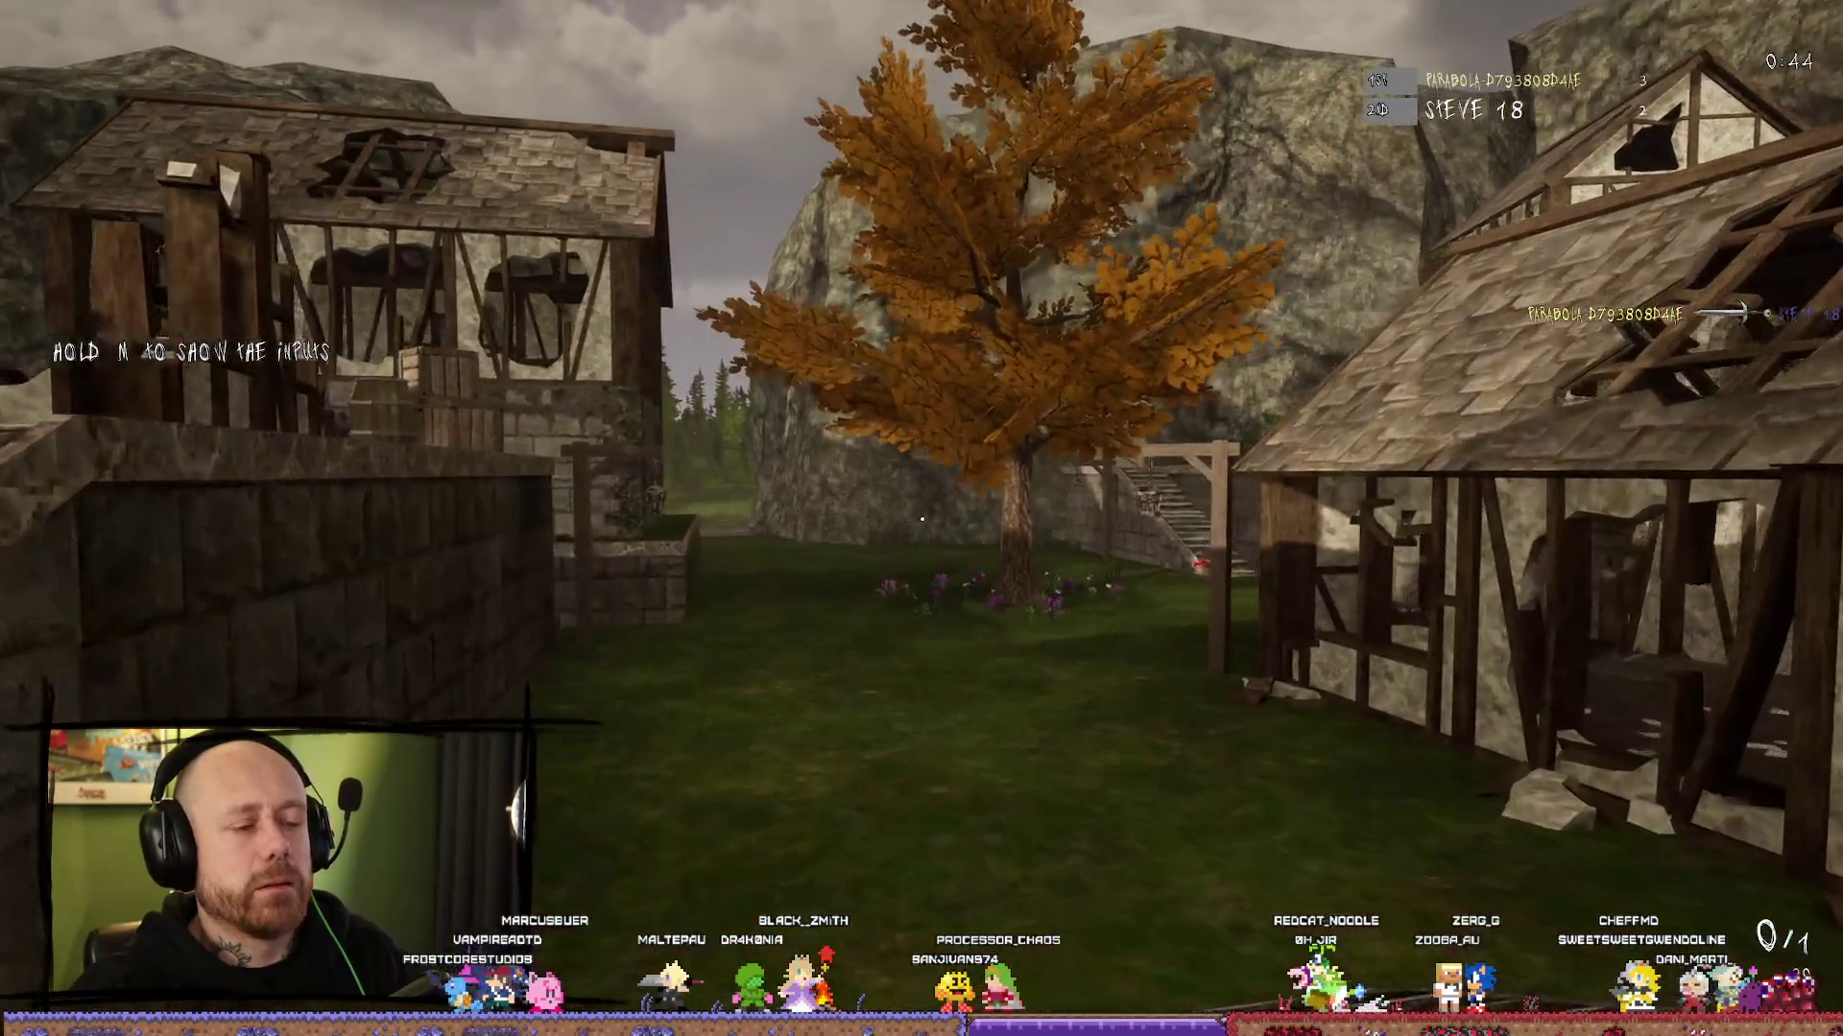
pyautogui.press('w')
pyautogui.press('w')
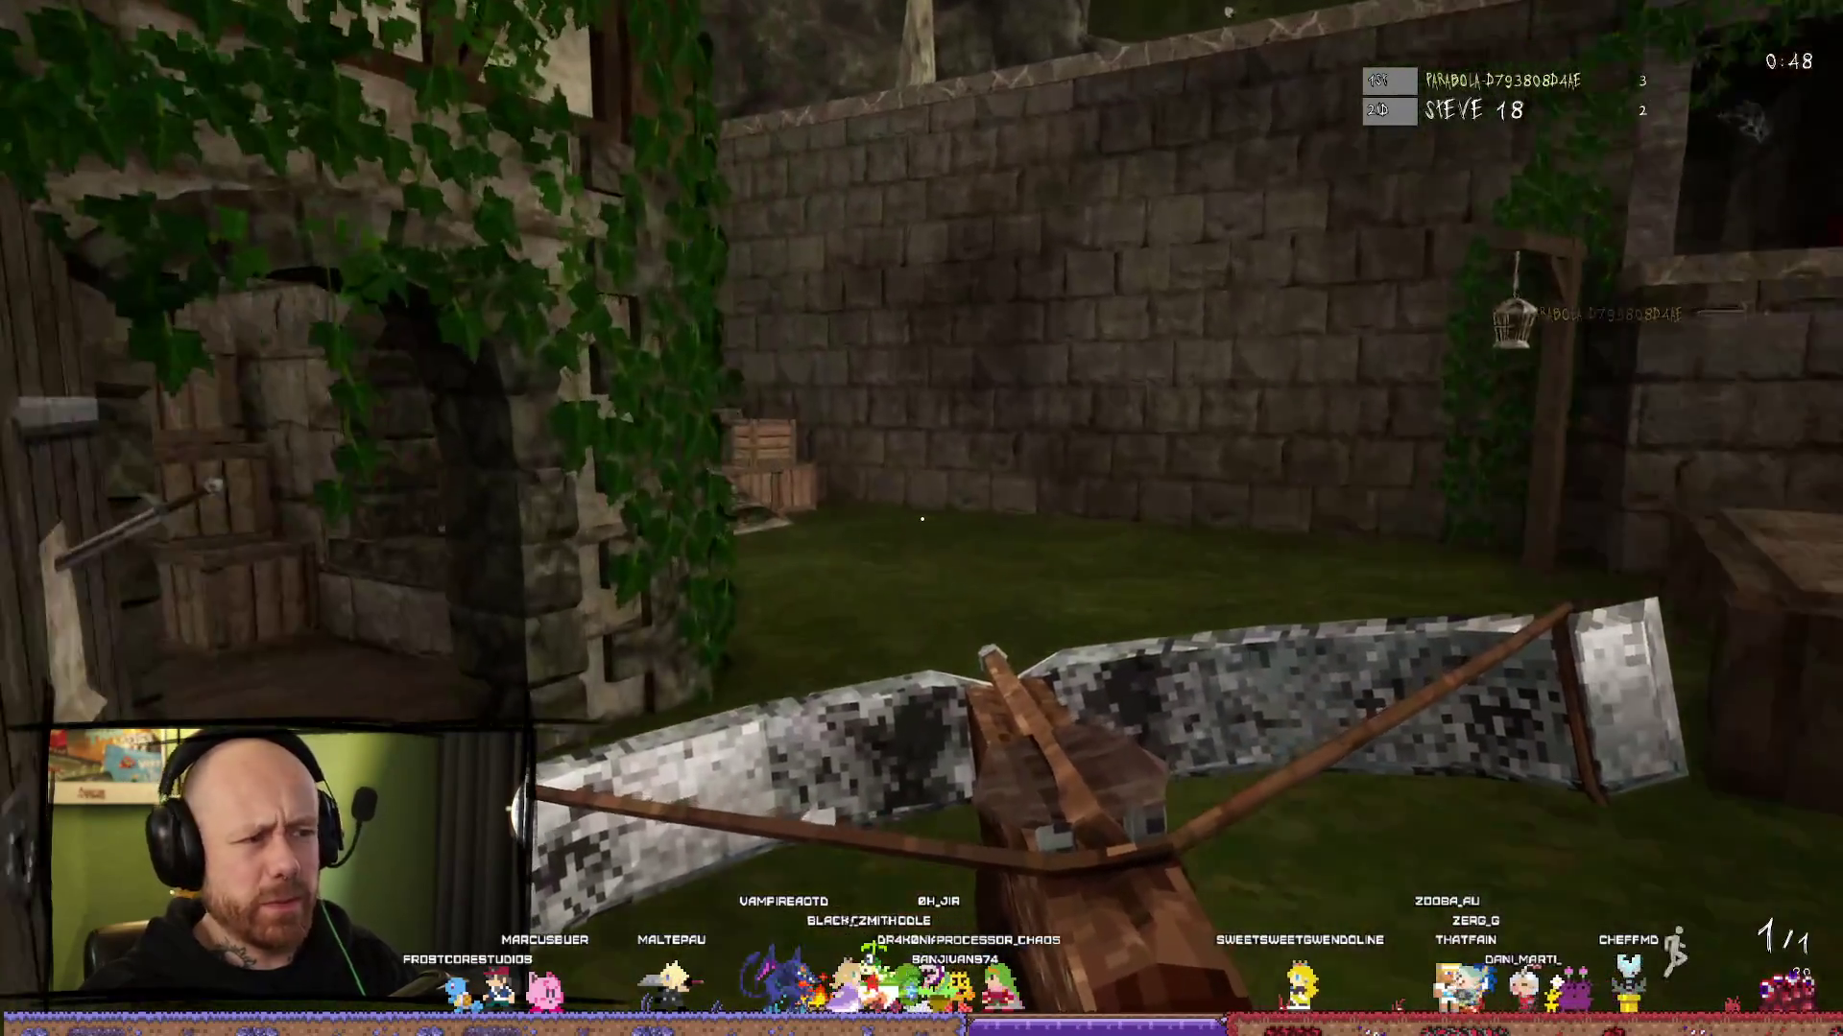
pyautogui.press('w')
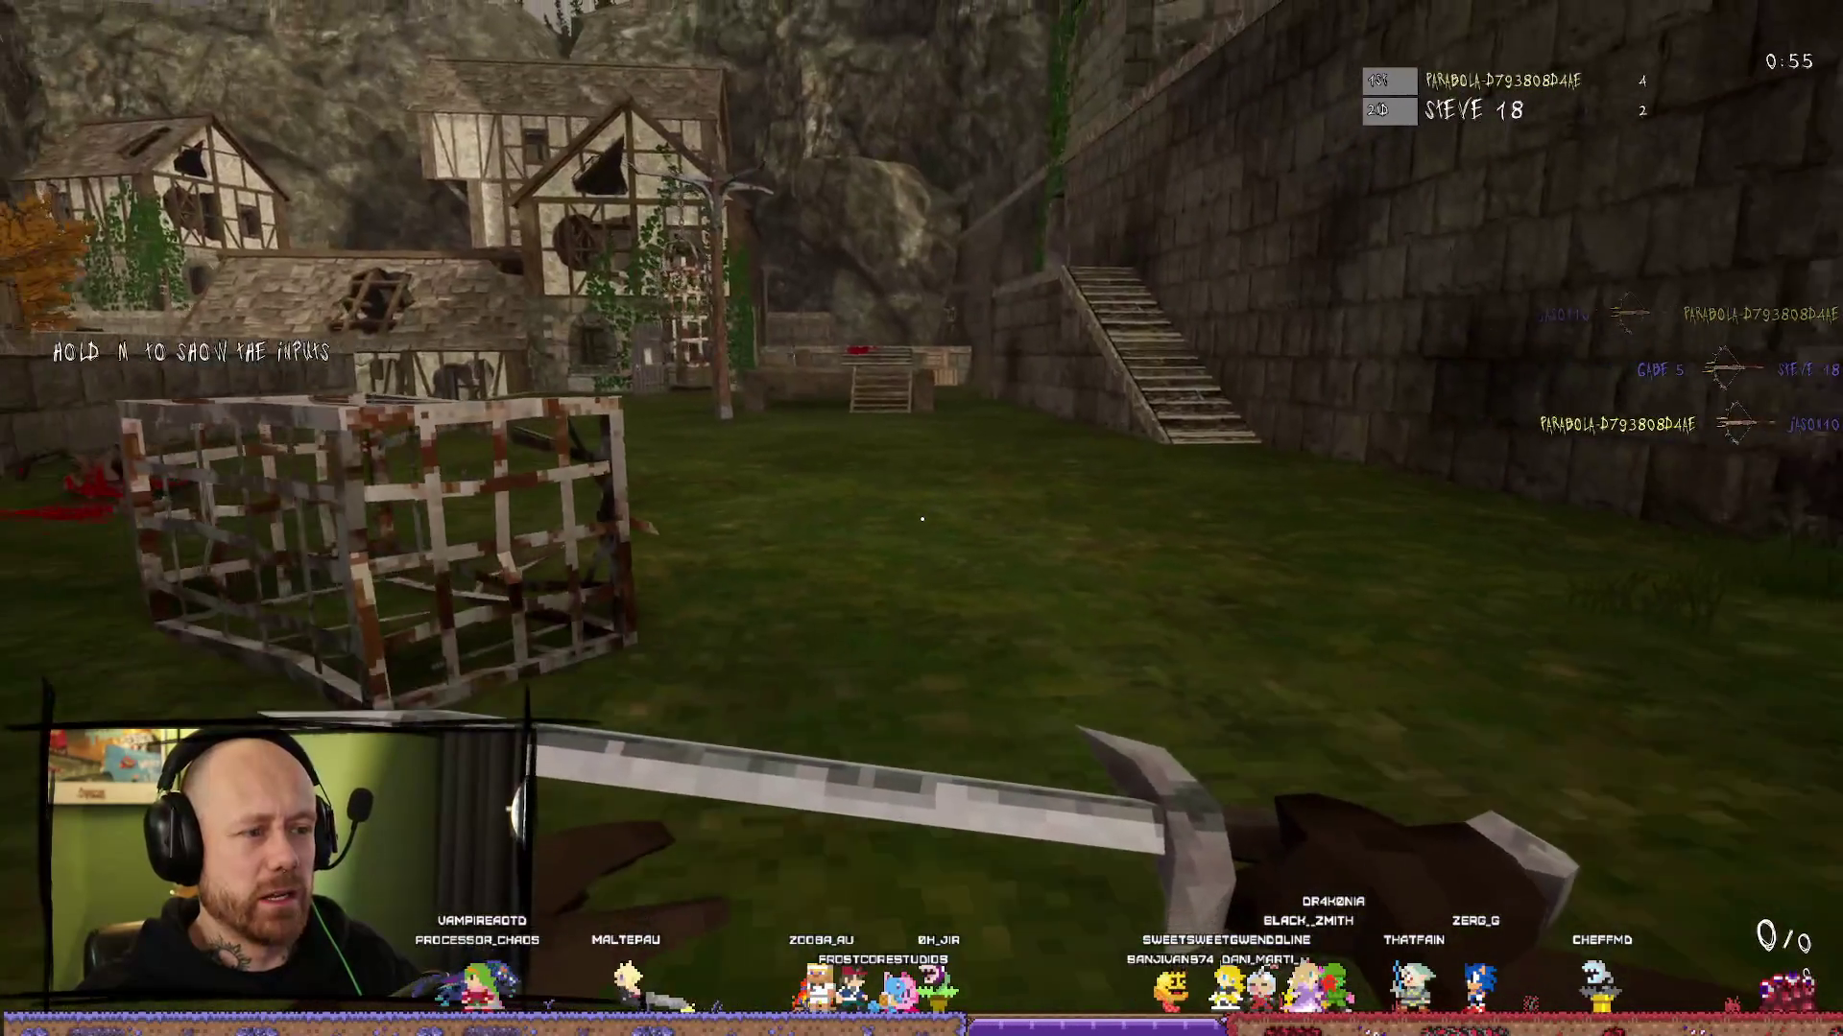
# Step: Walk up into the tavern with the crossbow equipped, past the barrel table toward the bar
pyautogui.press('w')
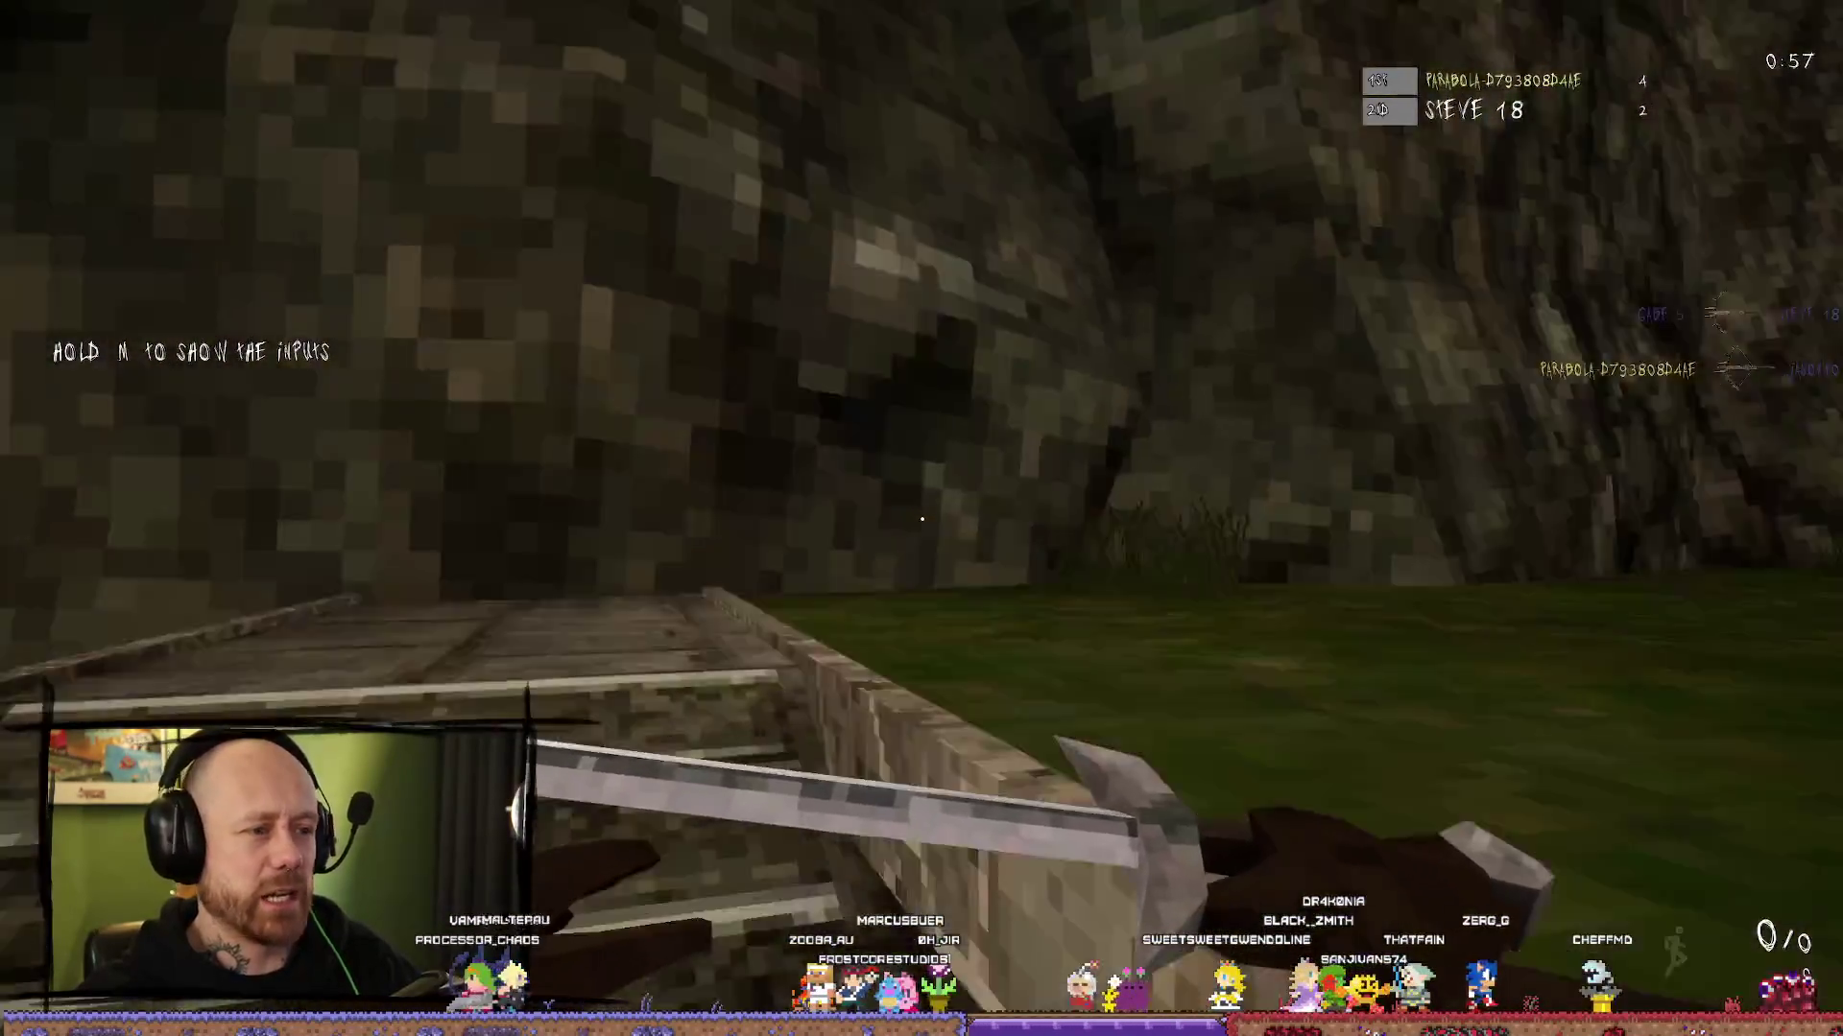
pyautogui.press('w')
pyautogui.press('2')
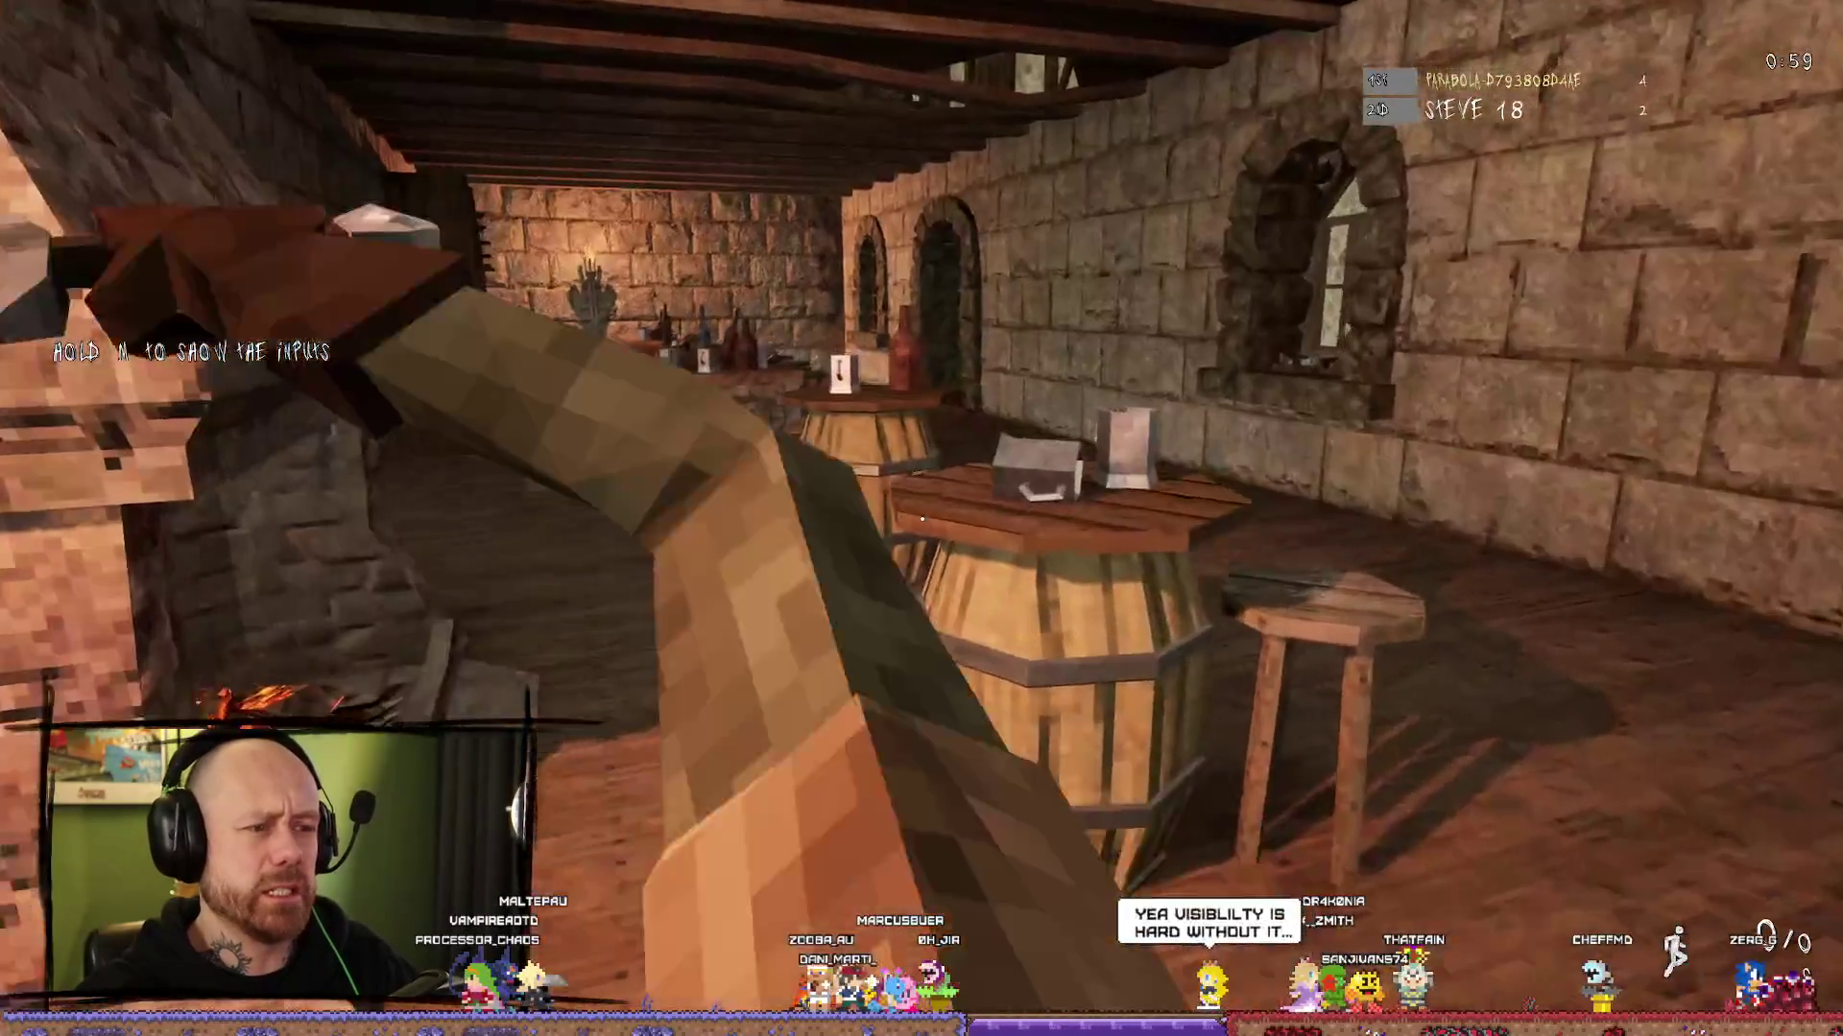
pyautogui.press('w')
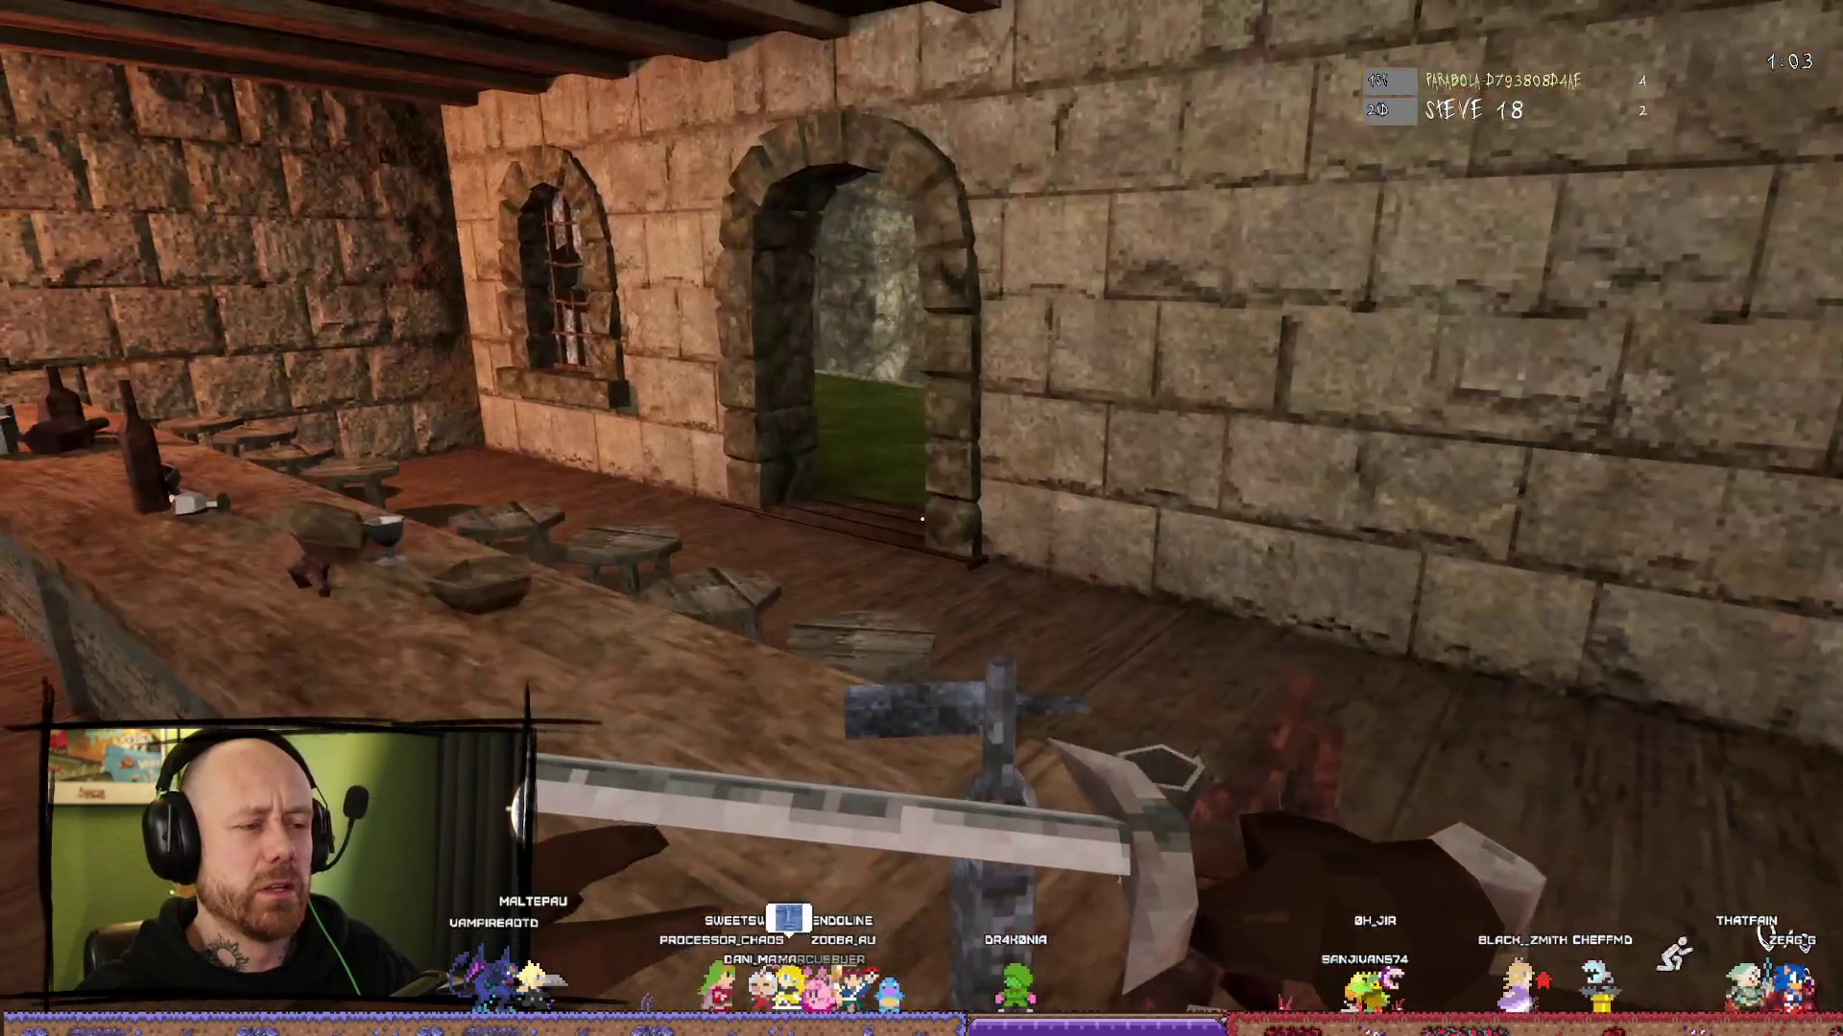
pyautogui.press('w')
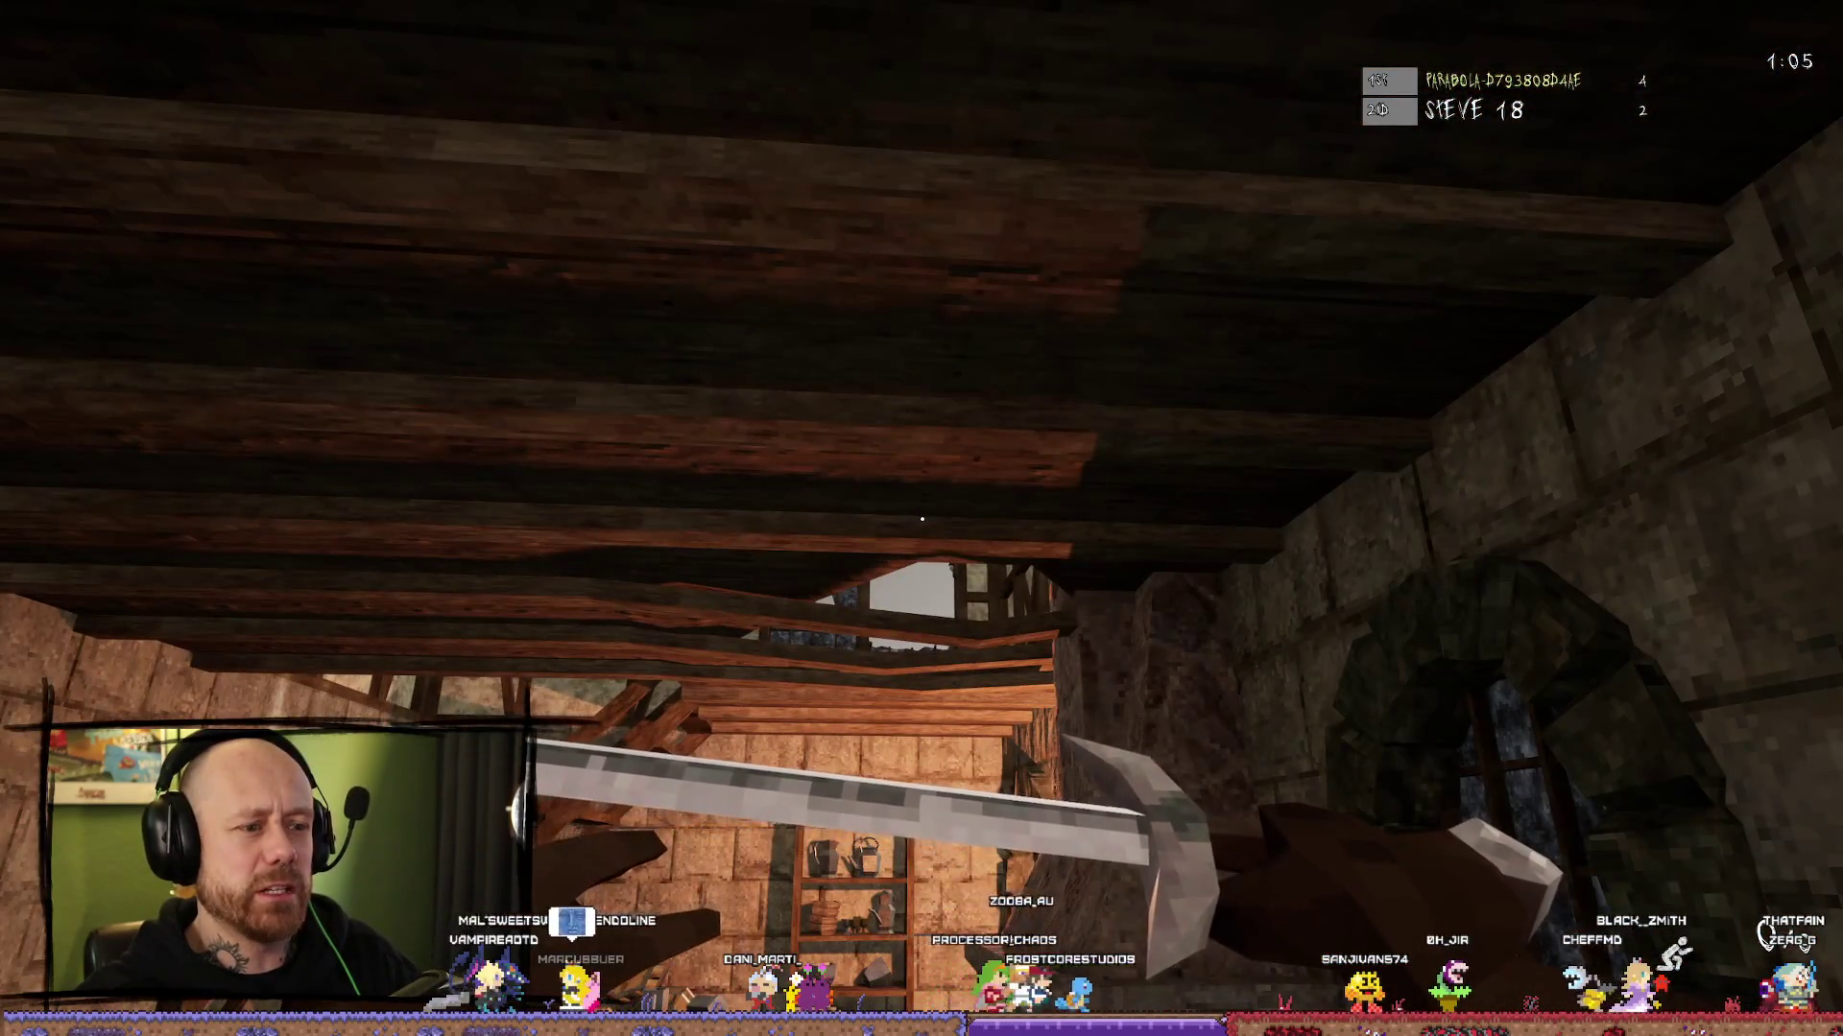
pyautogui.press('w')
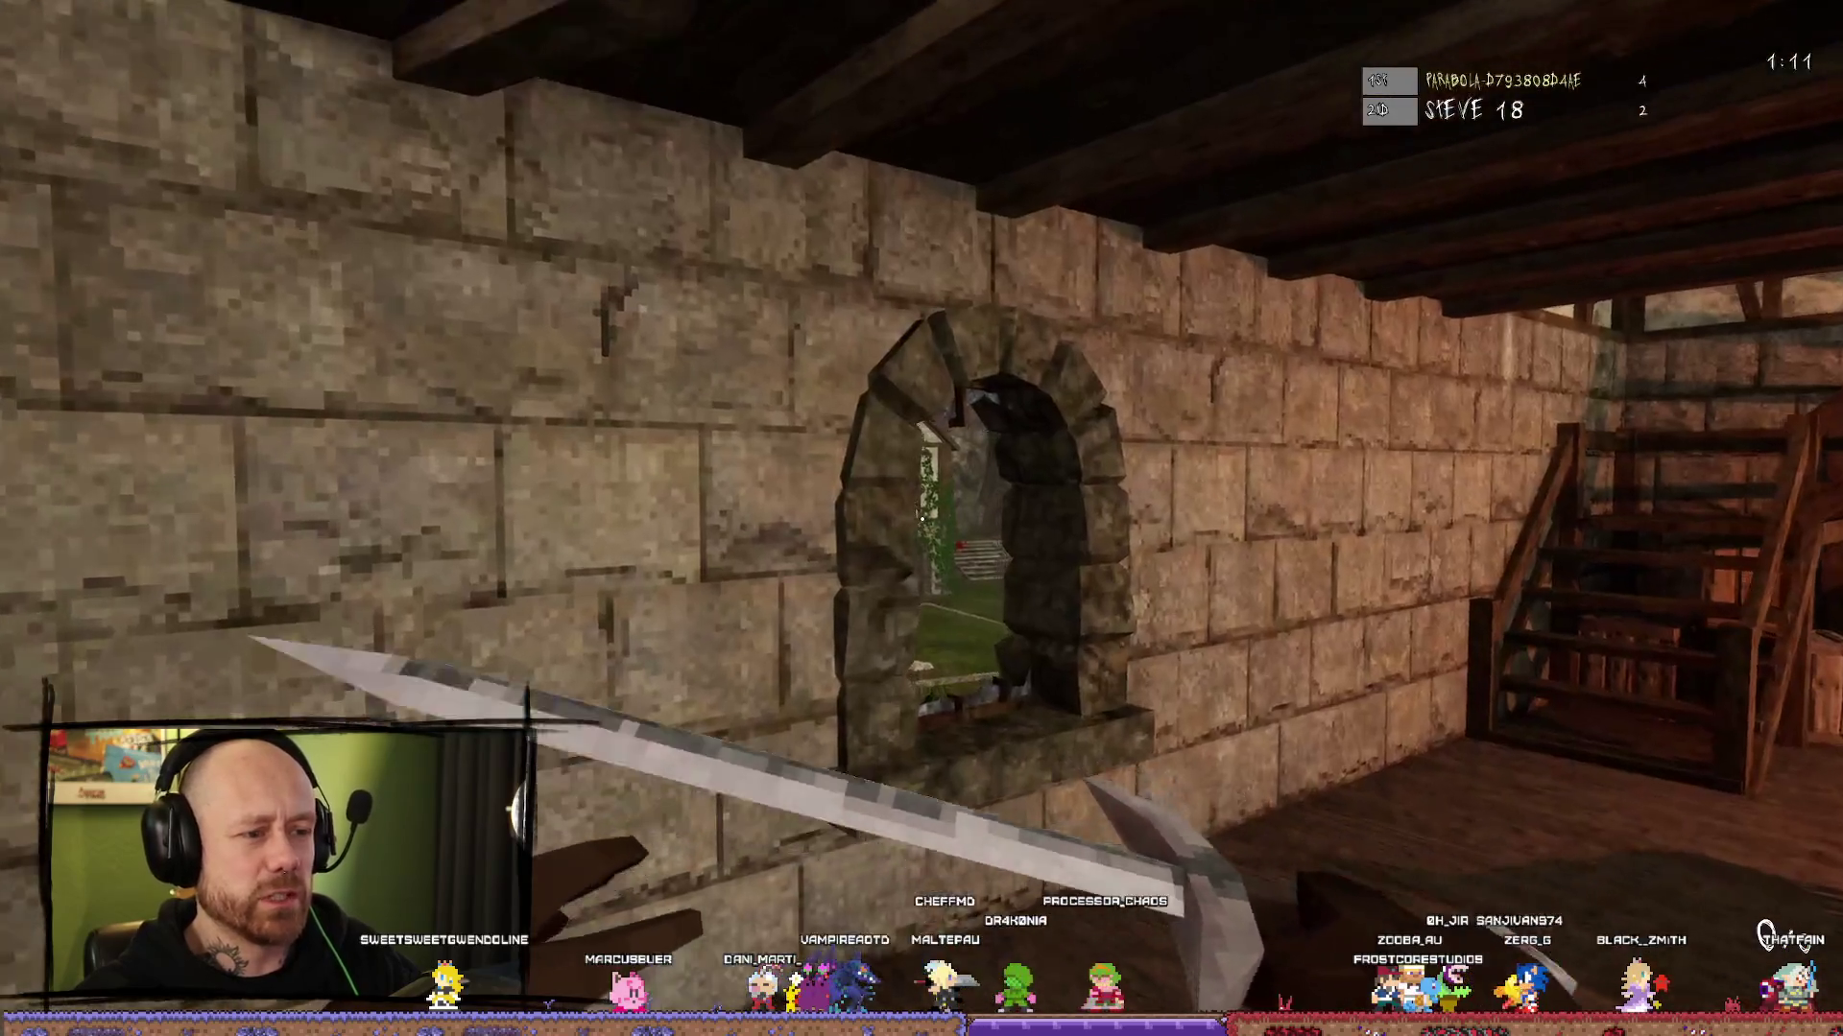
# Step: Kill the enemy in front to win 5–4, then stop Play In Editor with Esc
pyautogui.moveTo(921, 518)
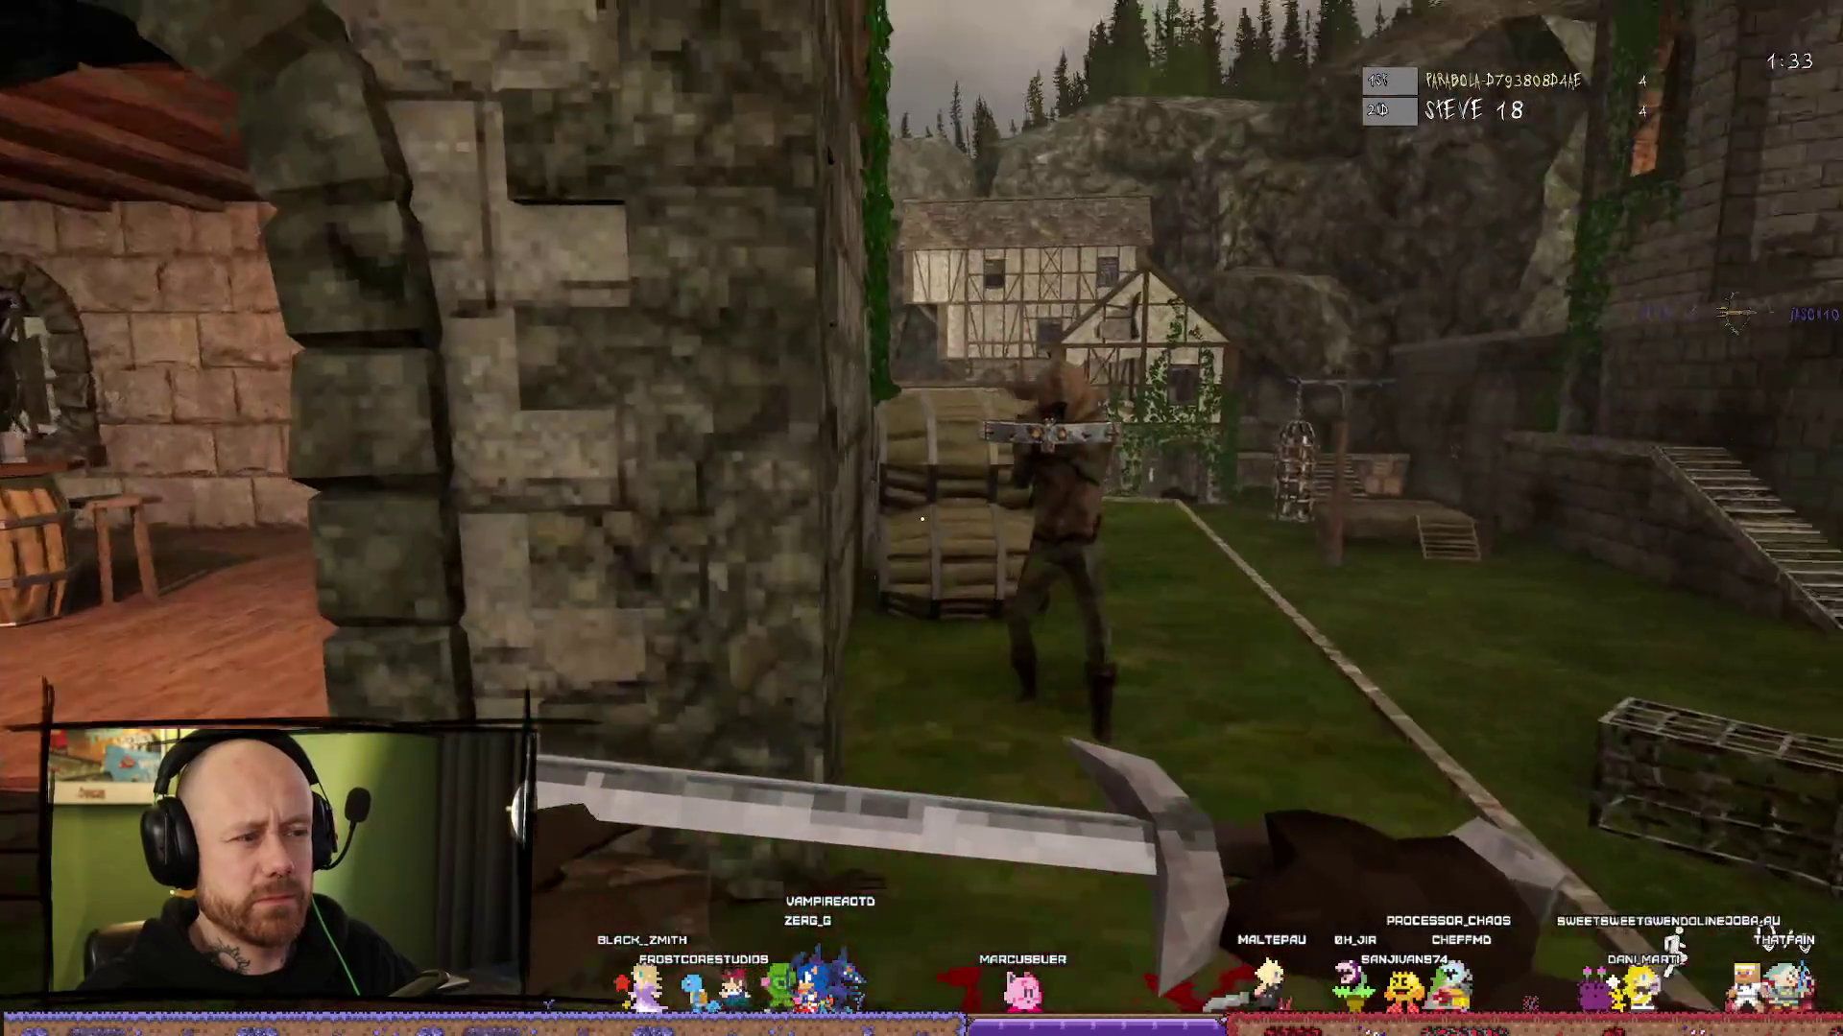
pyautogui.click(921, 518)
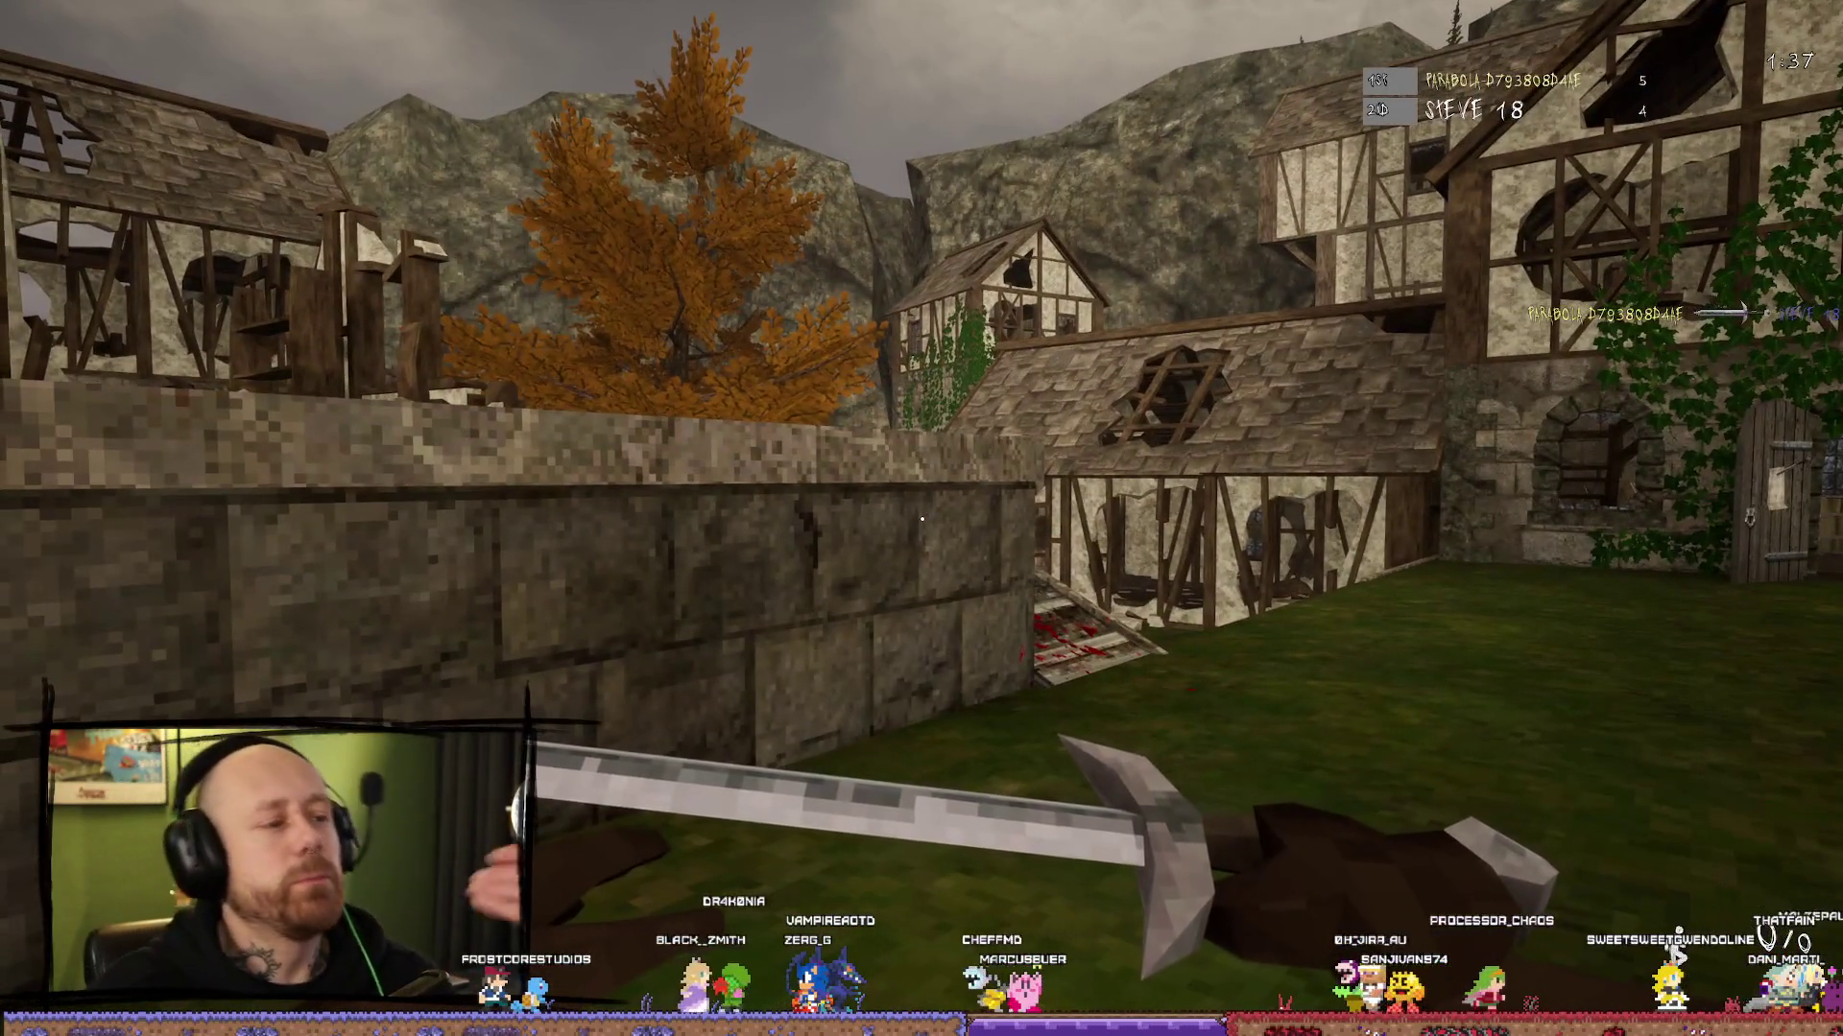
pyautogui.press('Escape')
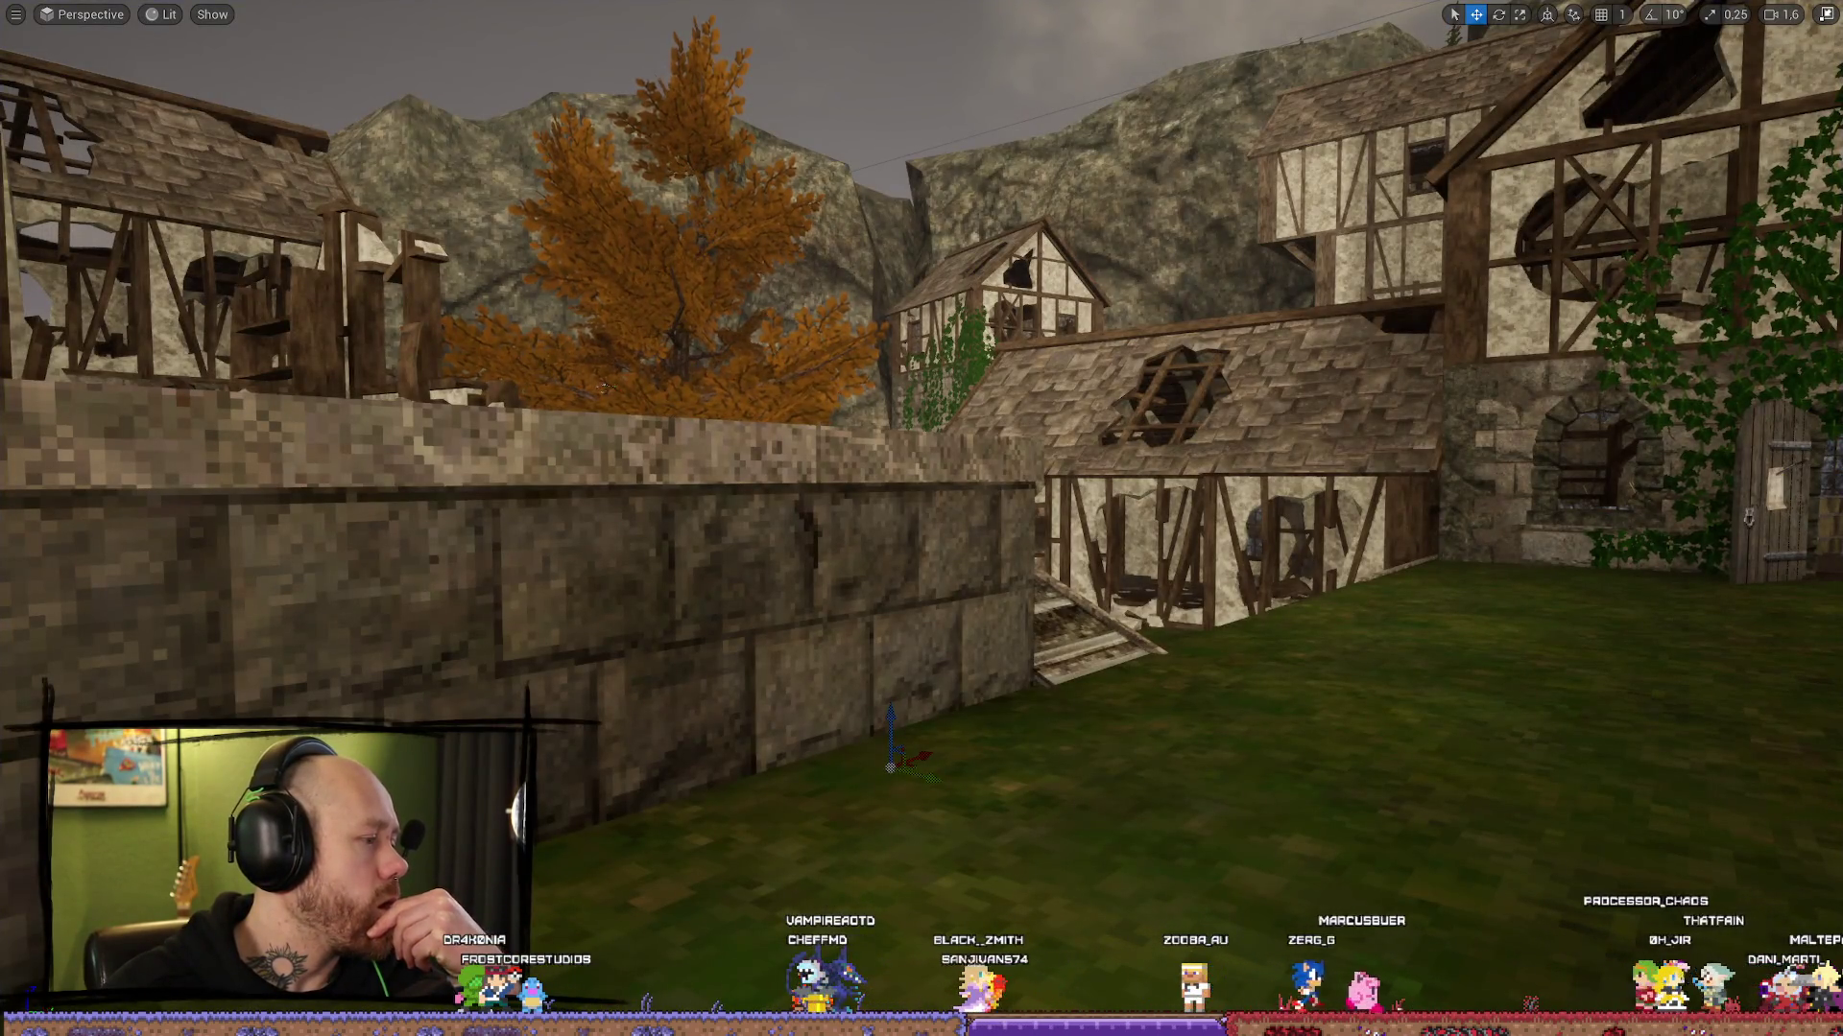
# Step: Fly the viewport across the courtyard to face the timber house, then leave immersive mode with F11
pyautogui.moveTo(467, 389); pyautogui.dragTo(467, 389)
pyautogui.moveTo(749, 358); pyautogui.dragTo(749, 358)
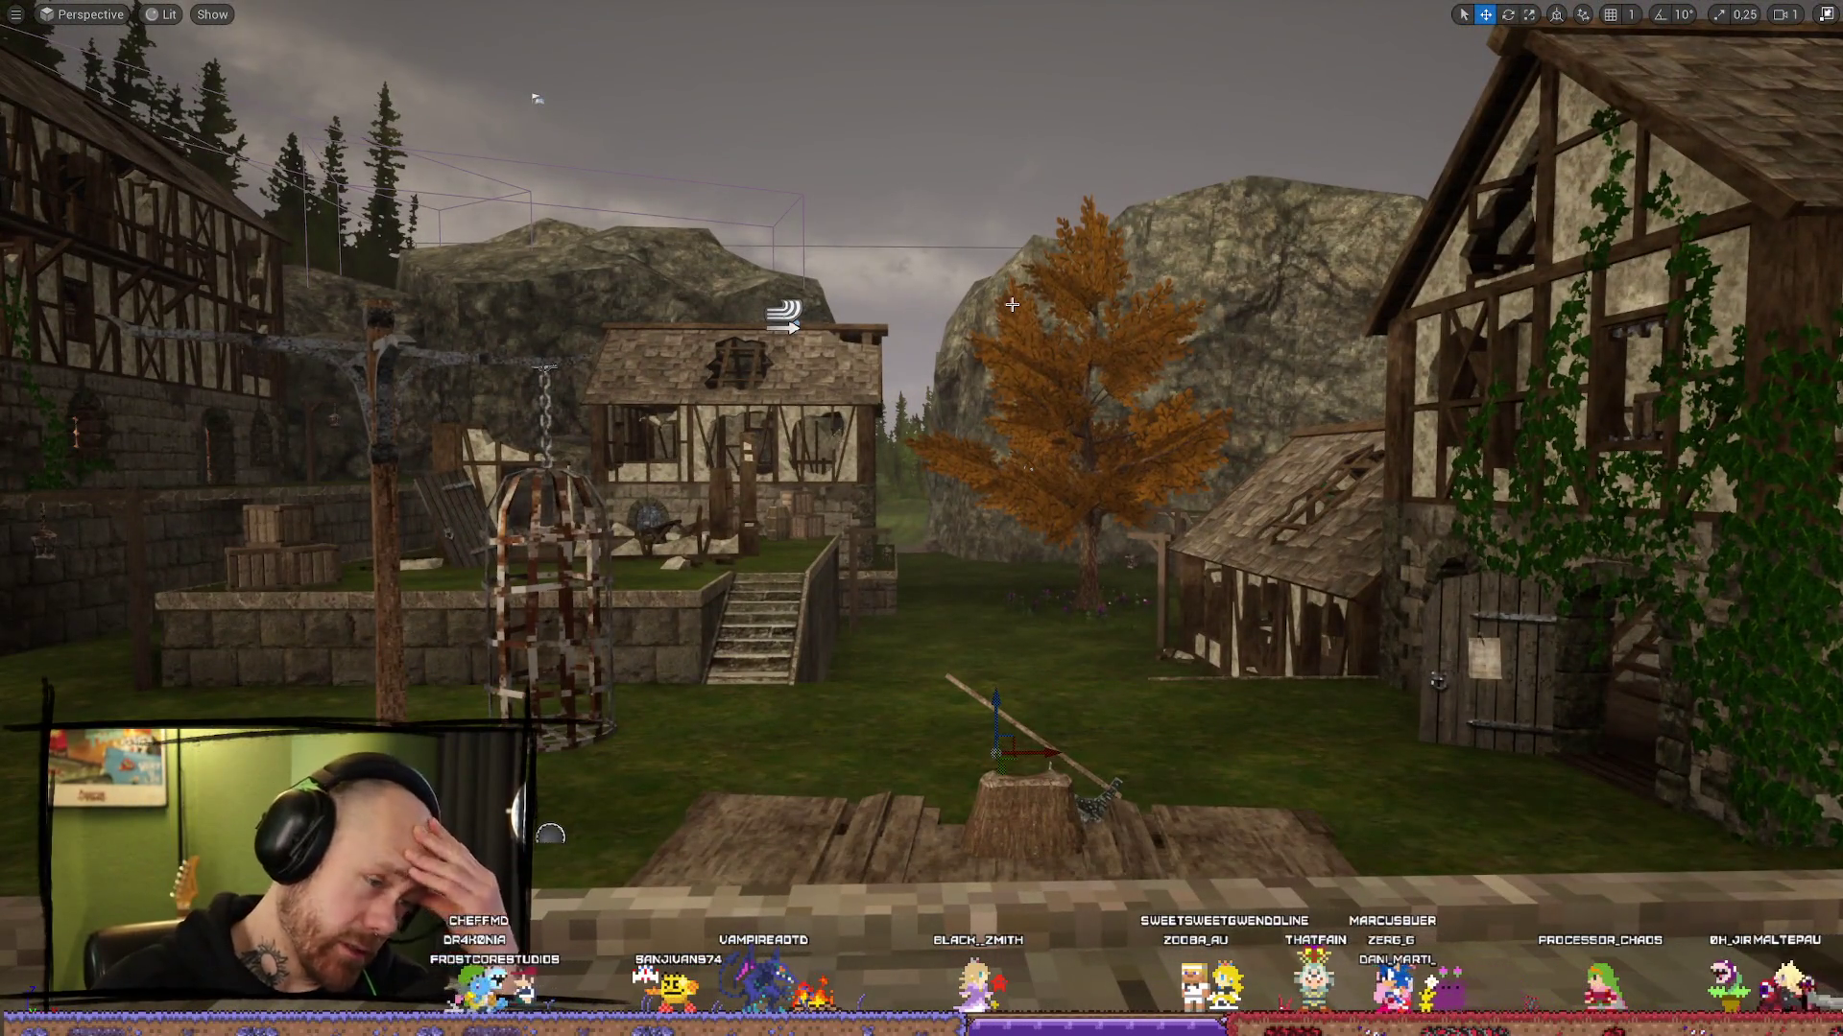
pyautogui.moveTo(991, 344); pyautogui.dragTo(1009, 354)
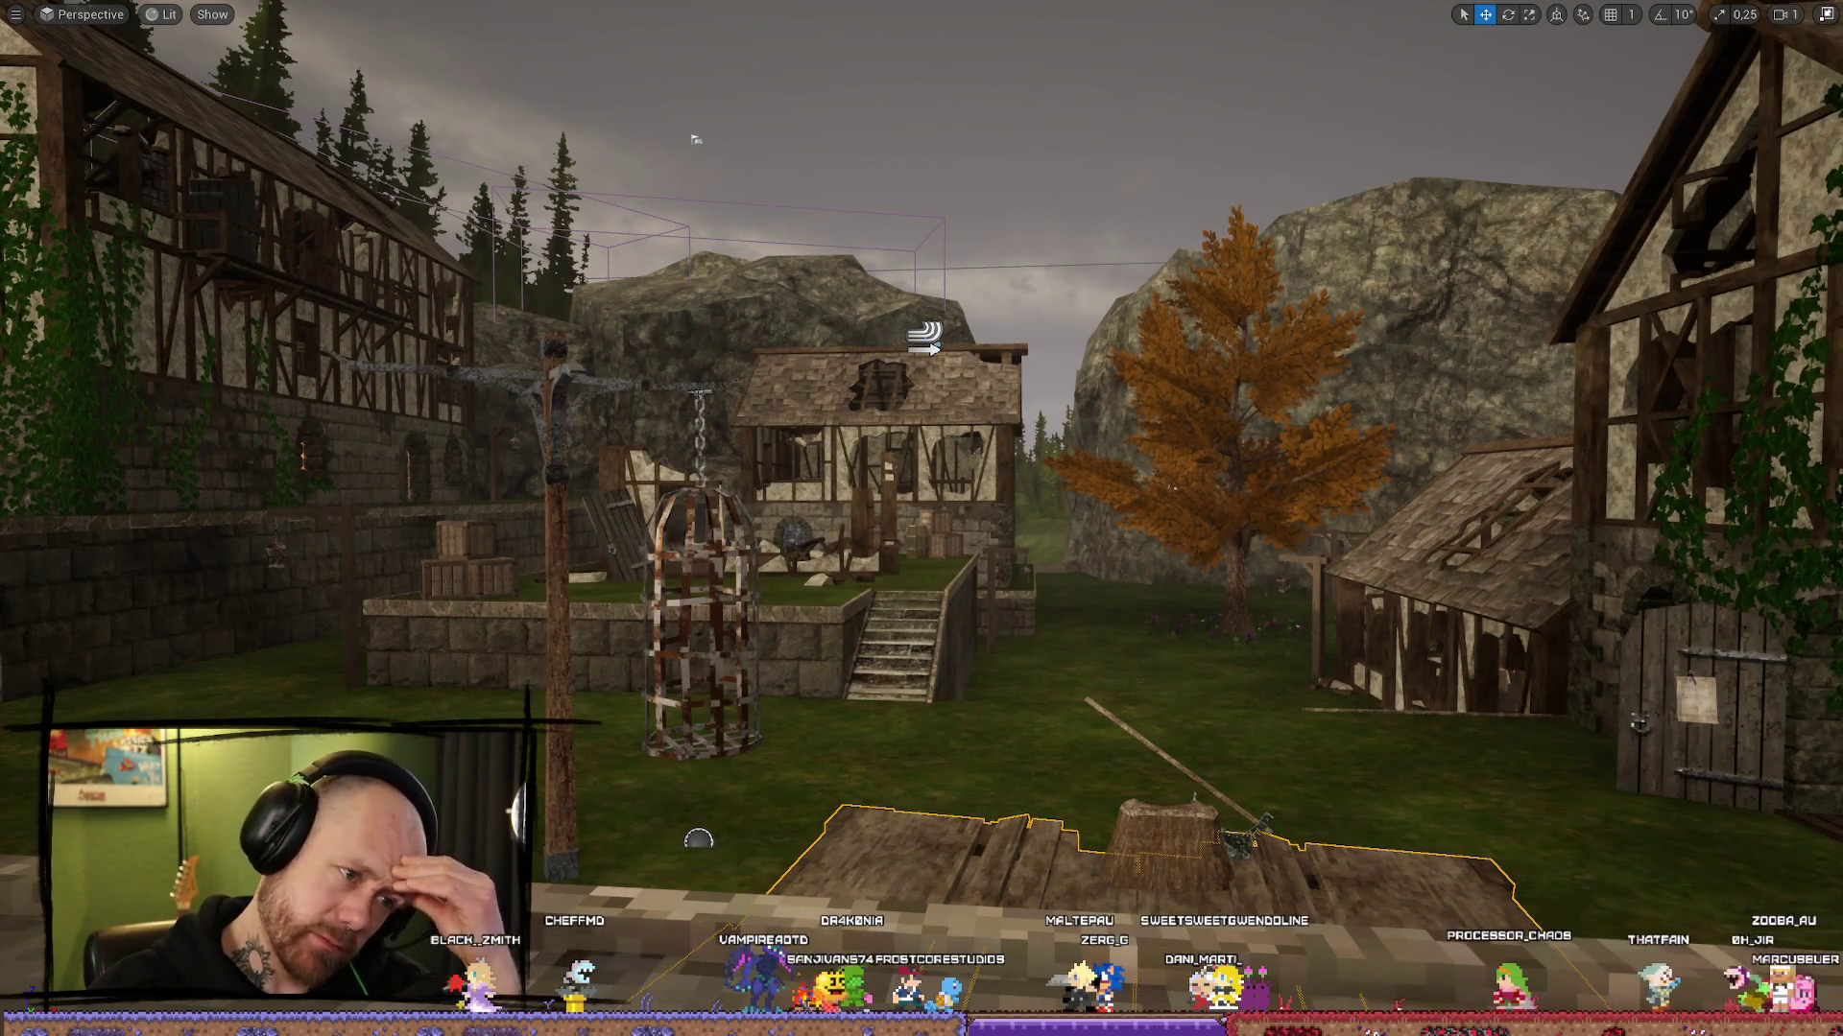
pyautogui.moveTo(968, 490); pyautogui.dragTo(968, 490)
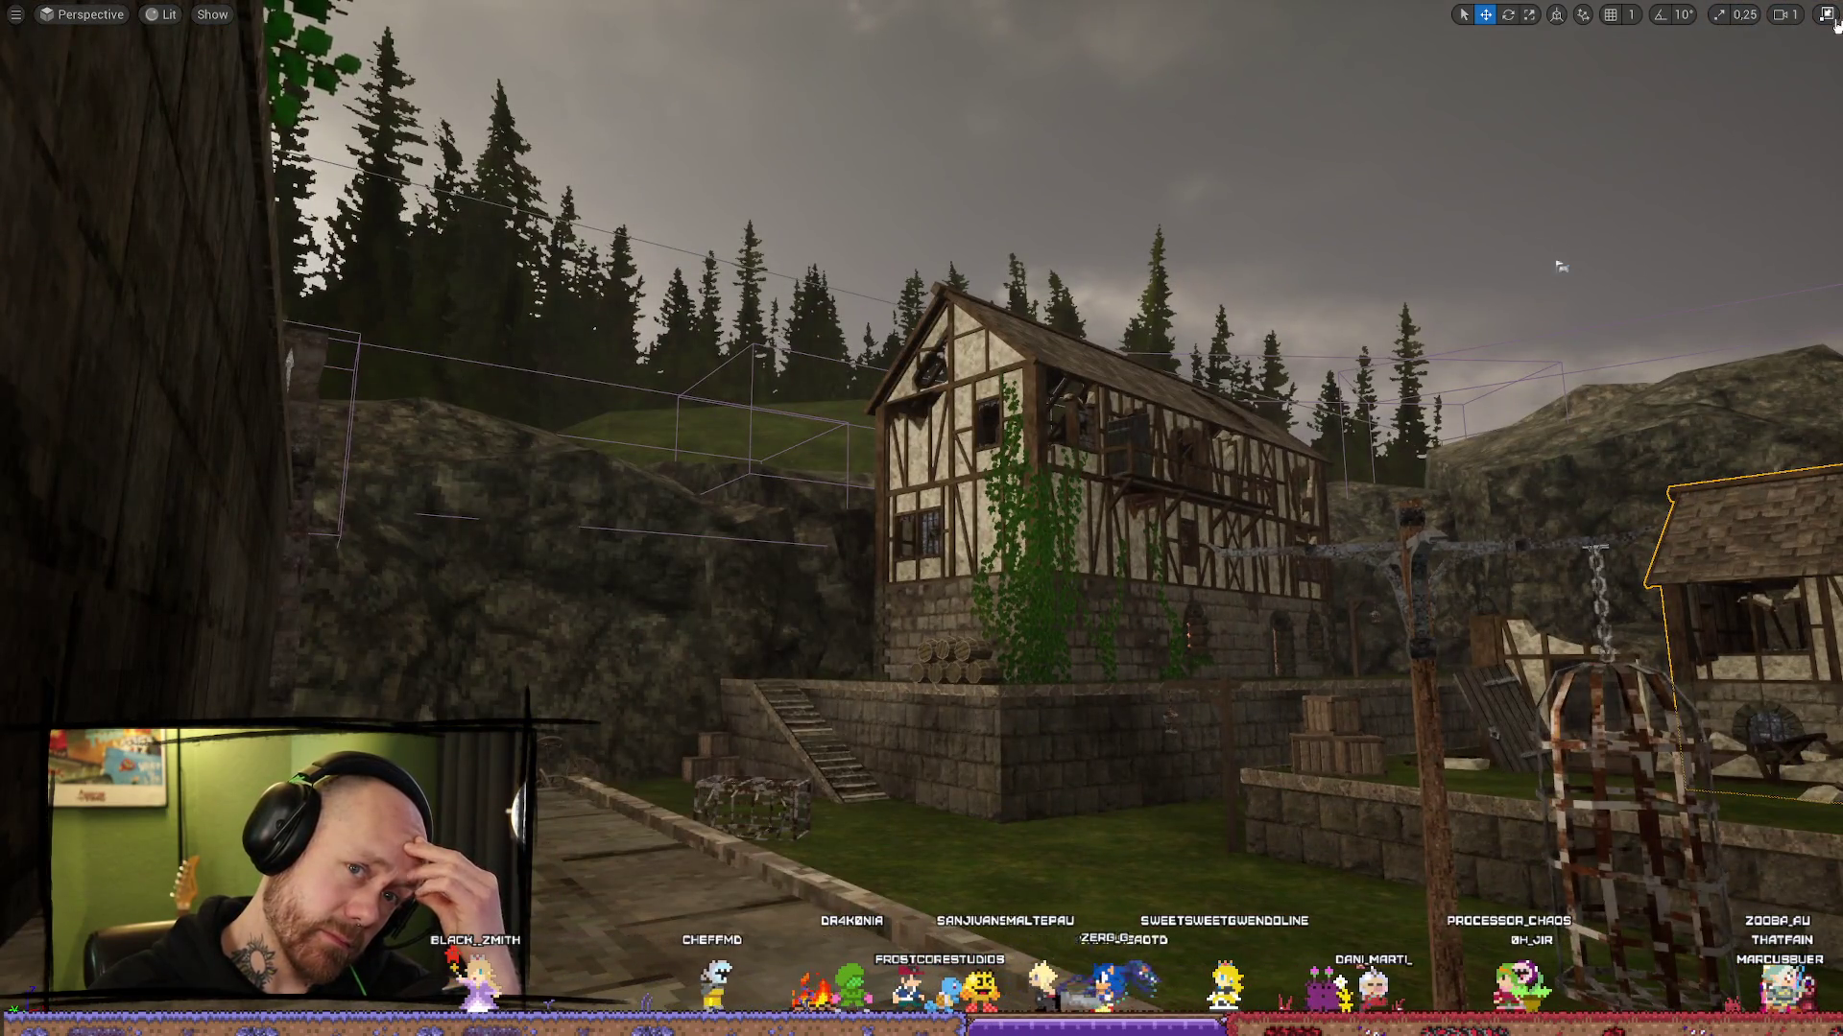
pyautogui.press('F11')
pyautogui.click(58, 12)
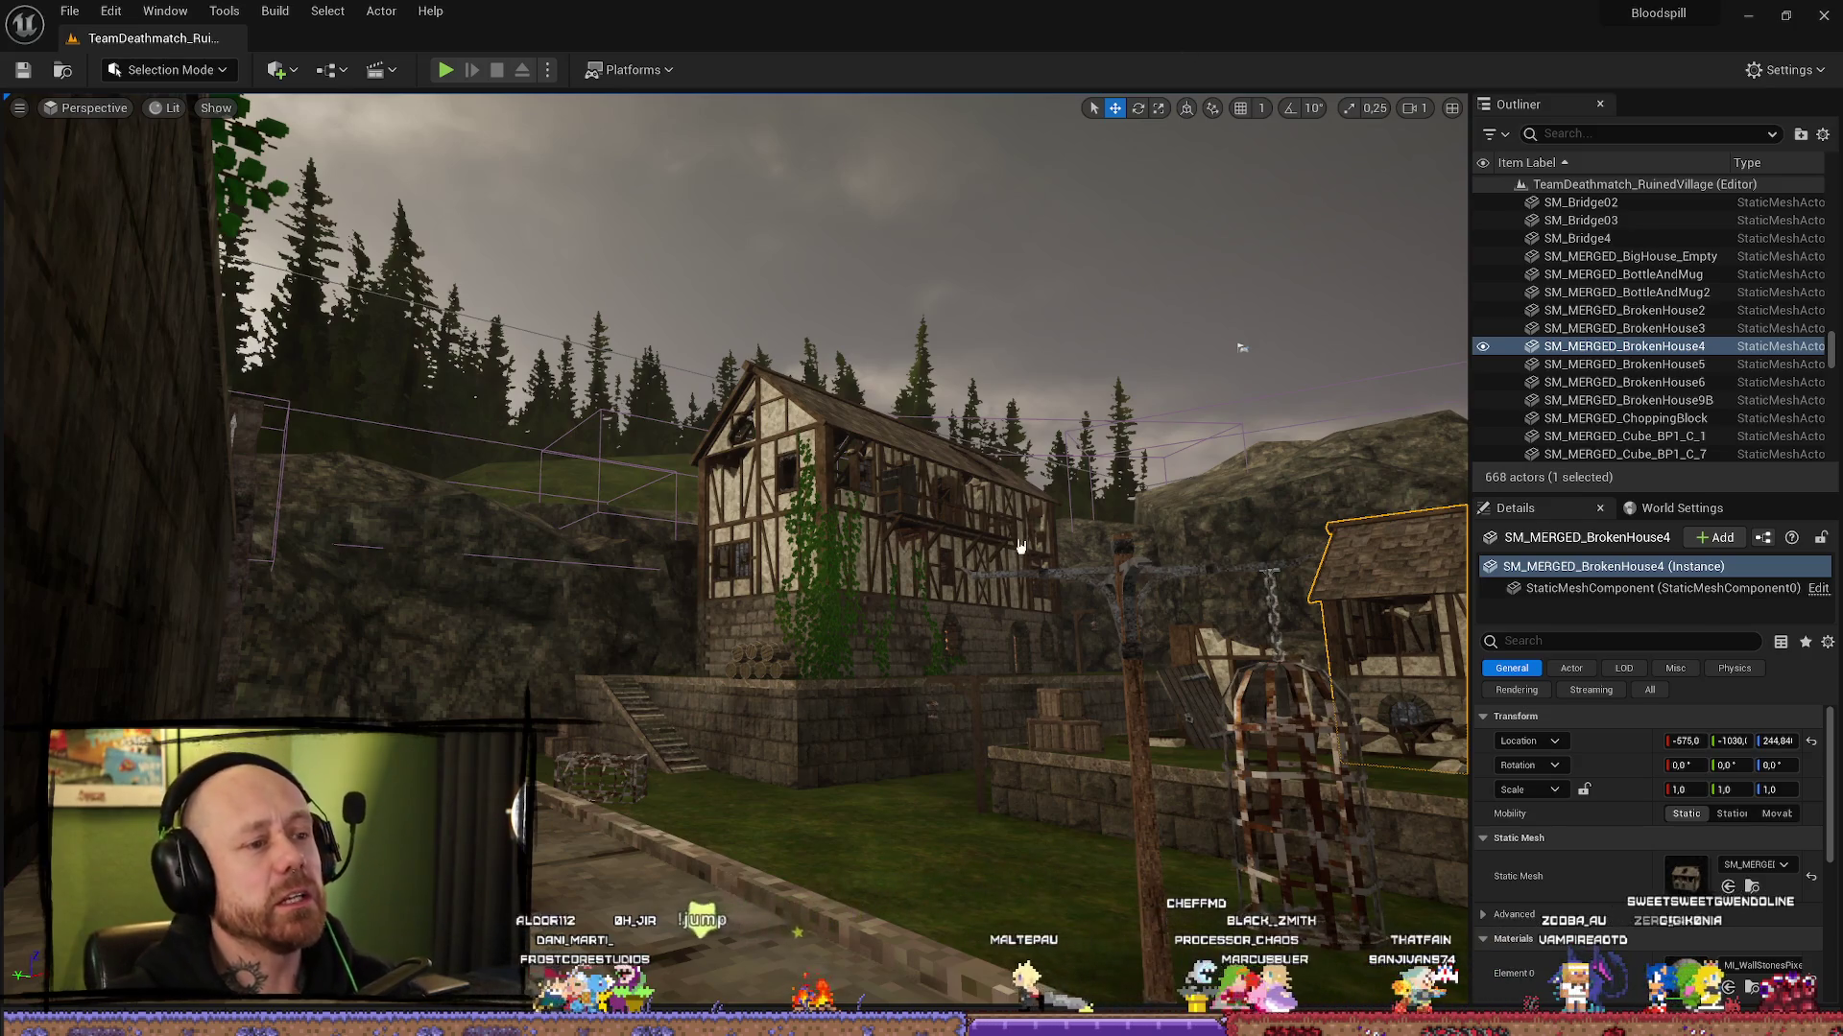
# Step: Move the viewport camera closer to the broken house and the hanging cage
pyautogui.moveTo(1026, 528); pyautogui.dragTo(1026, 528)
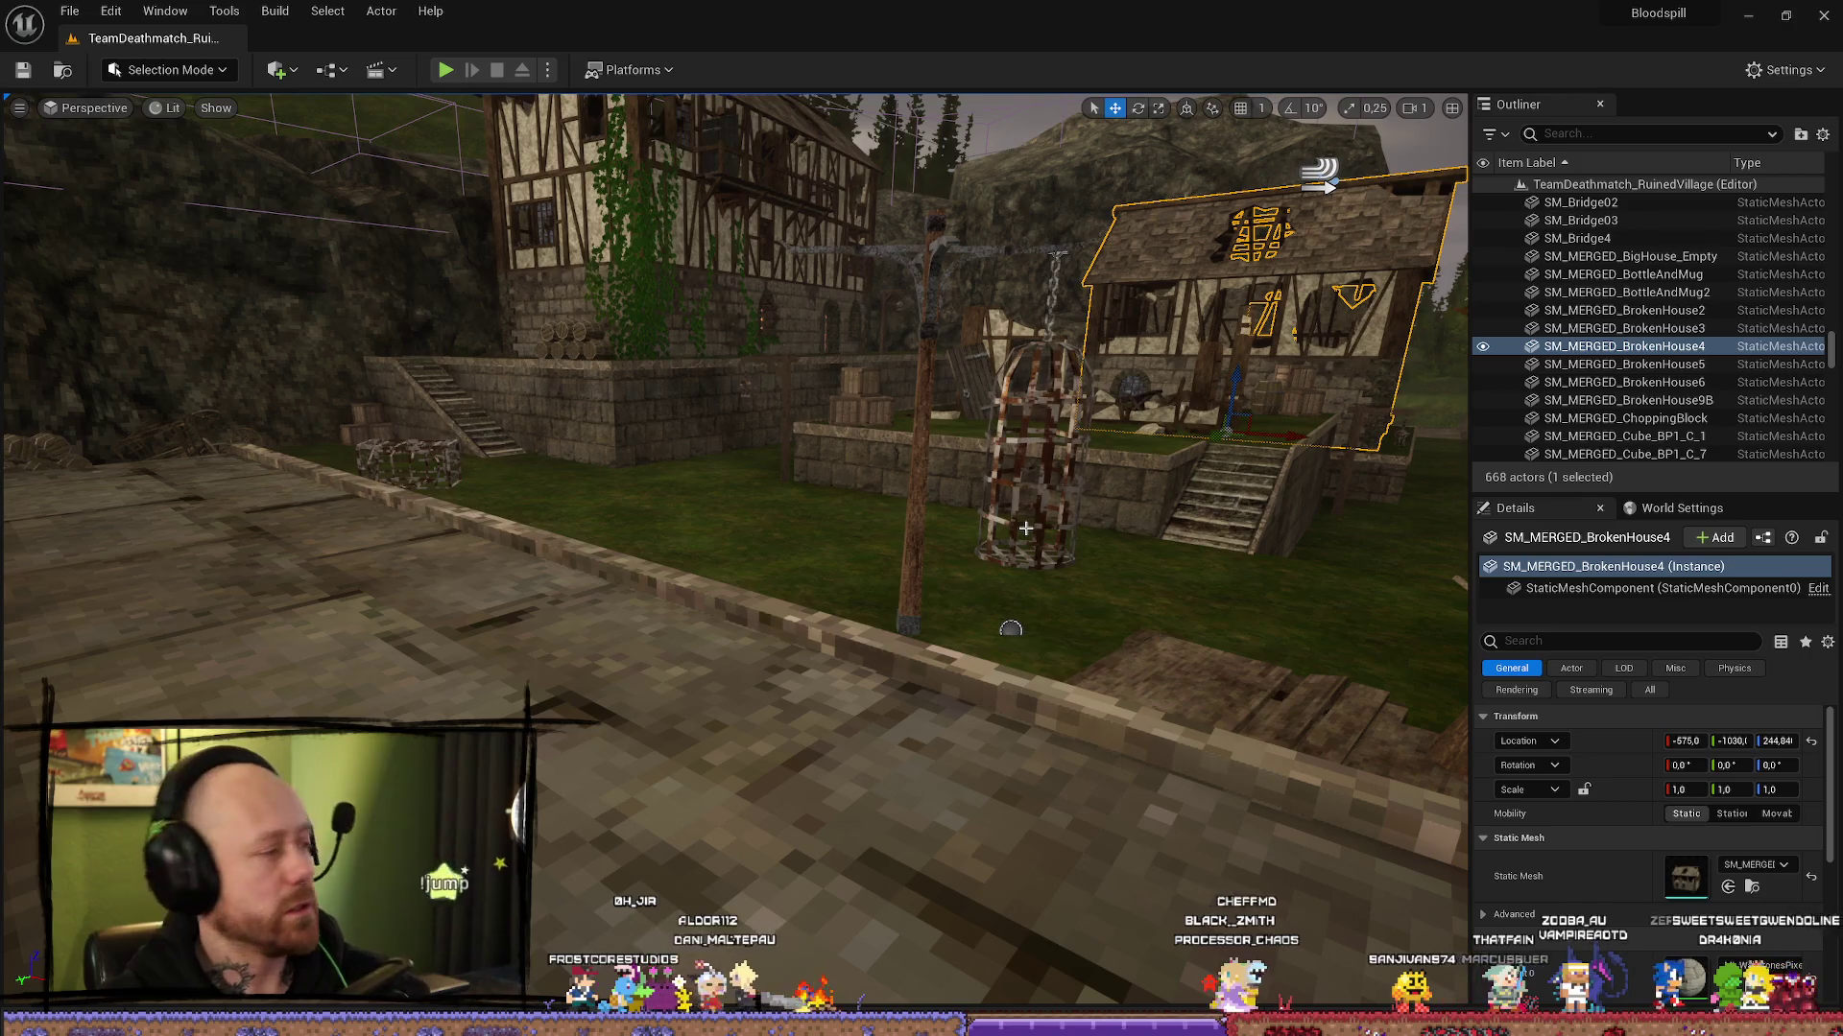